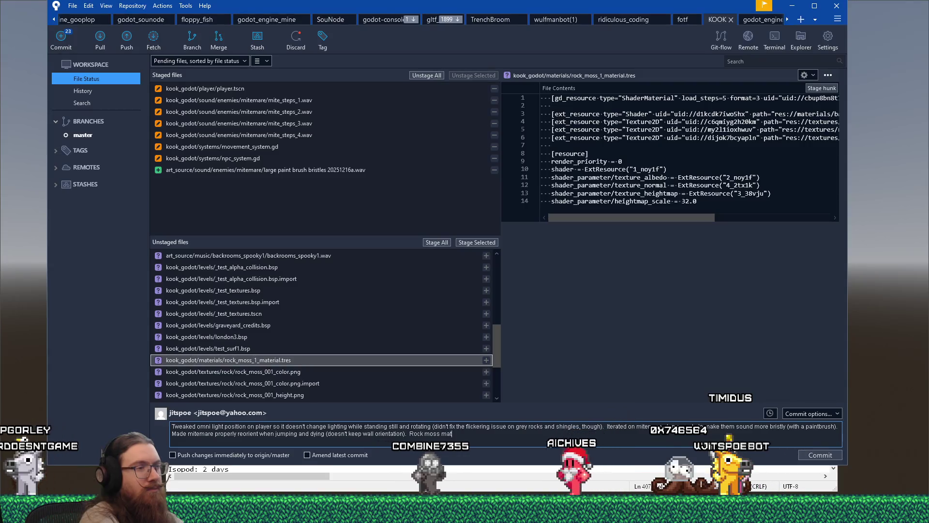
Step: Reword the commit message to 'Rock moss texture' and stage the rock_moss texture files
key("BackSpace")
key("BackSpace")
key("BackSpace")
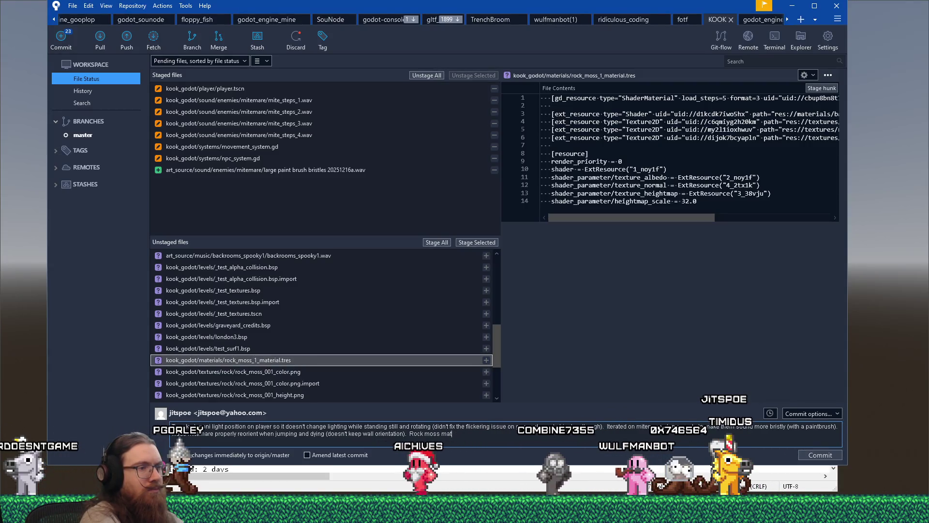
type("texture (cc0).")
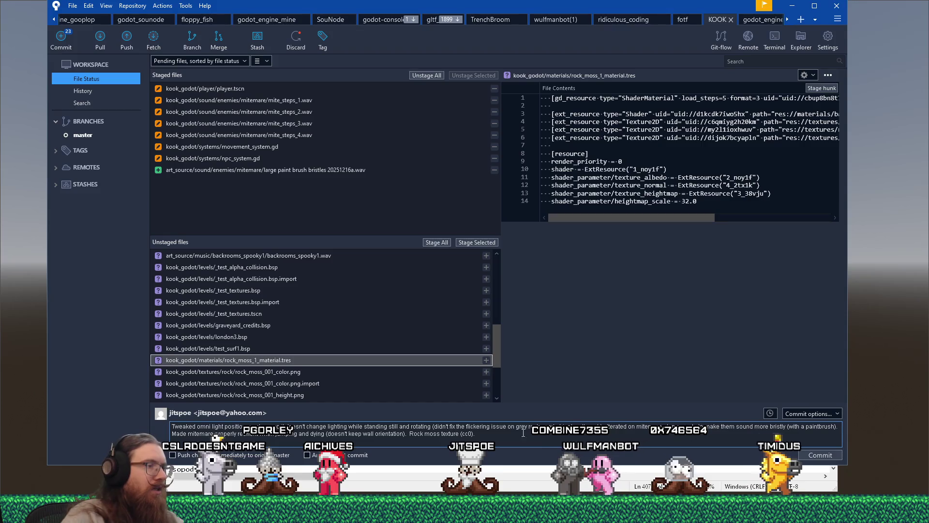
scroll(419, 326, "down", 2)
left_click(364, 358, "shift")
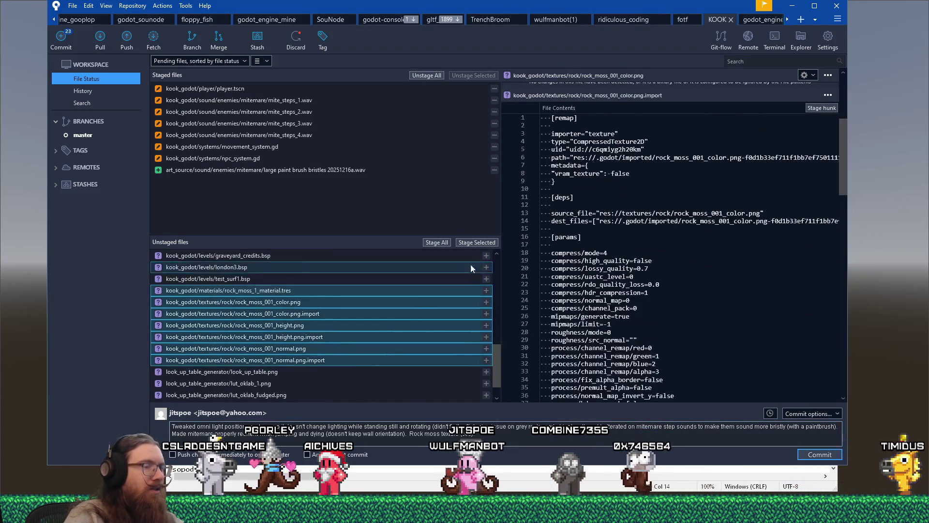
left_click(486, 242)
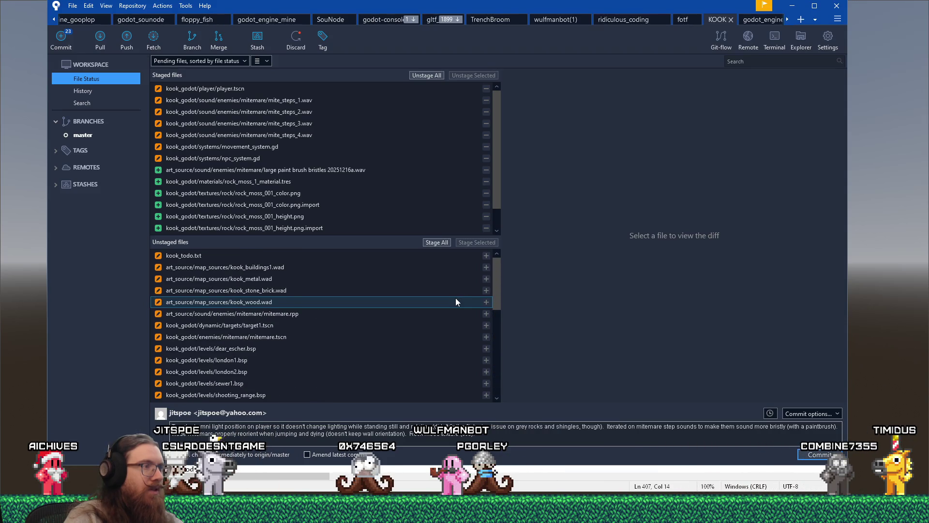
Step: Review the kook_todo.txt changes and bring the todo file up in Notepad
left_click(386, 255)
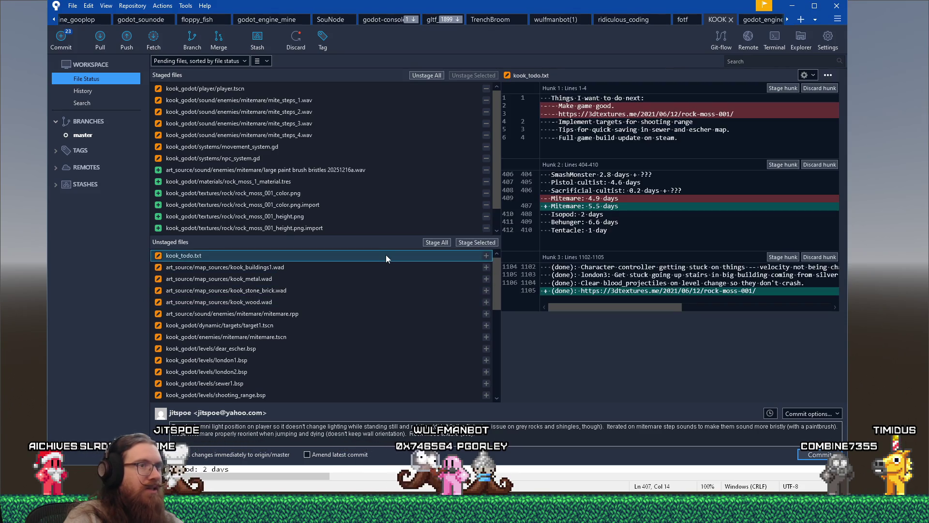
key("alt+Tab")
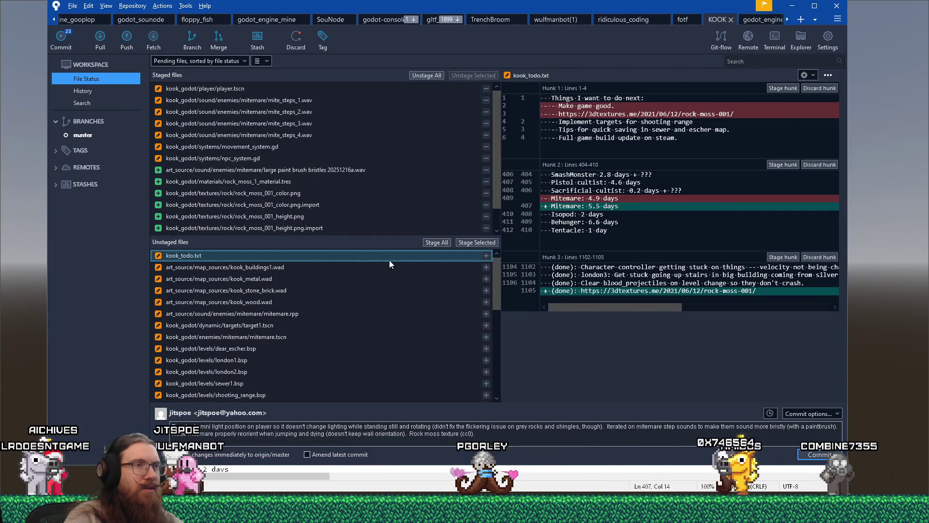
key("alt+Tab")
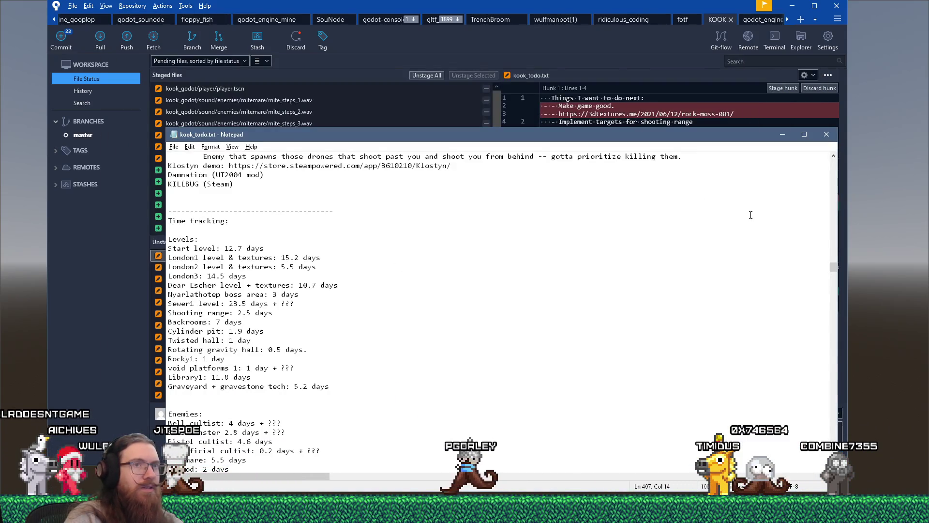
Step: Add 'Misc textures: 0.5 days.' below the Graveyard line in kook_todo.txt, then return to Sourcetree
scroll(545, 309, "up", 12)
scroll(545, 319, "down", 16)
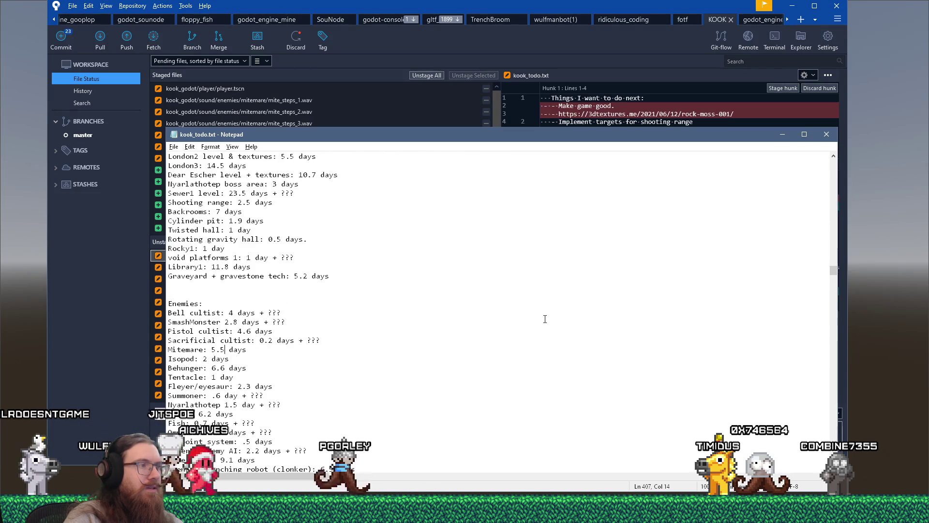
scroll(546, 315, "up", 3)
scroll(547, 313, "down", 7)
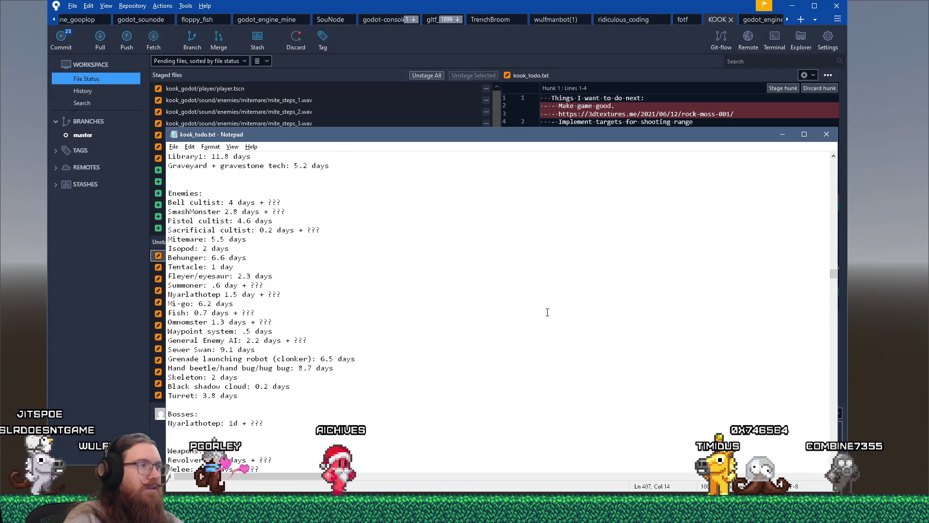
scroll(547, 312, "down", 15)
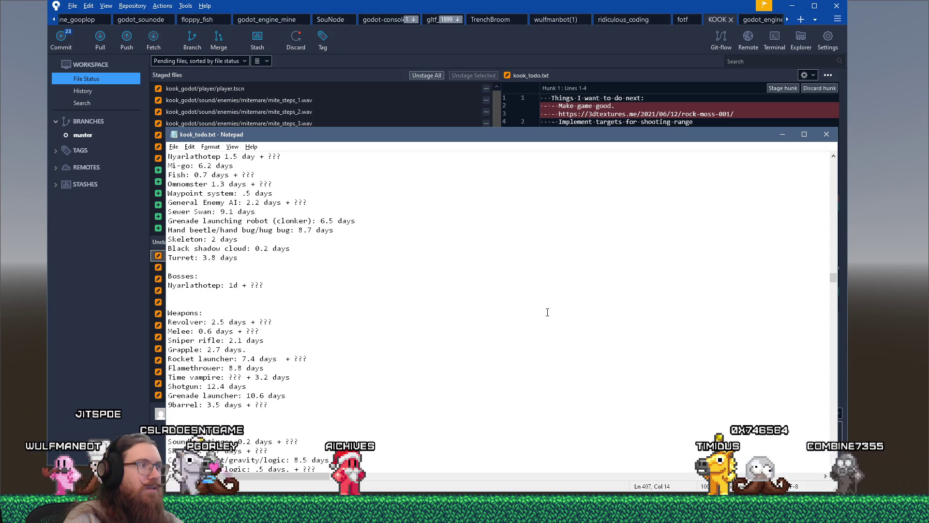
scroll(546, 313, "down", 5)
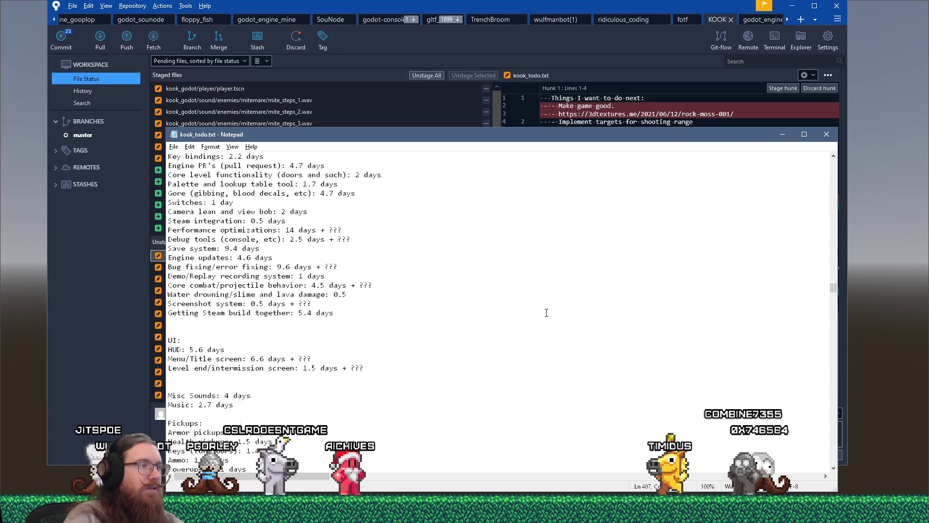
scroll(546, 313, "up", 6)
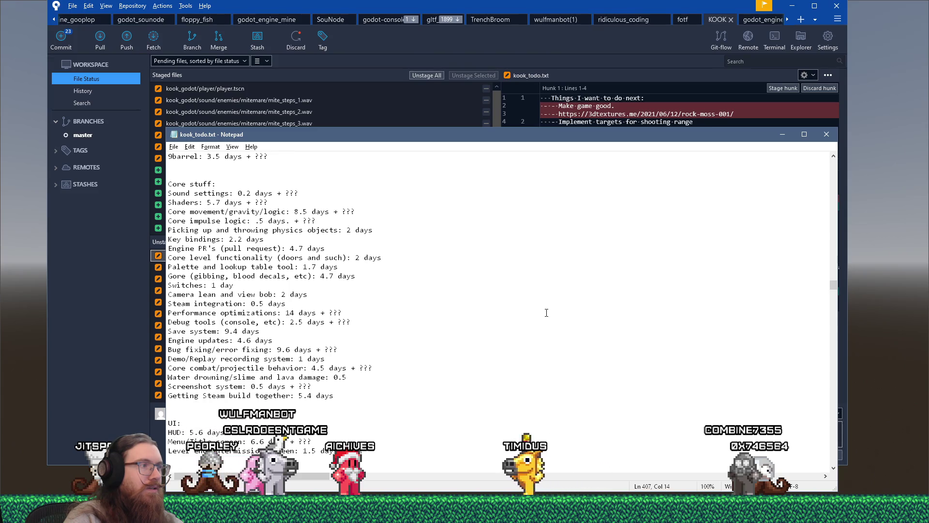
scroll(547, 312, "up", 18)
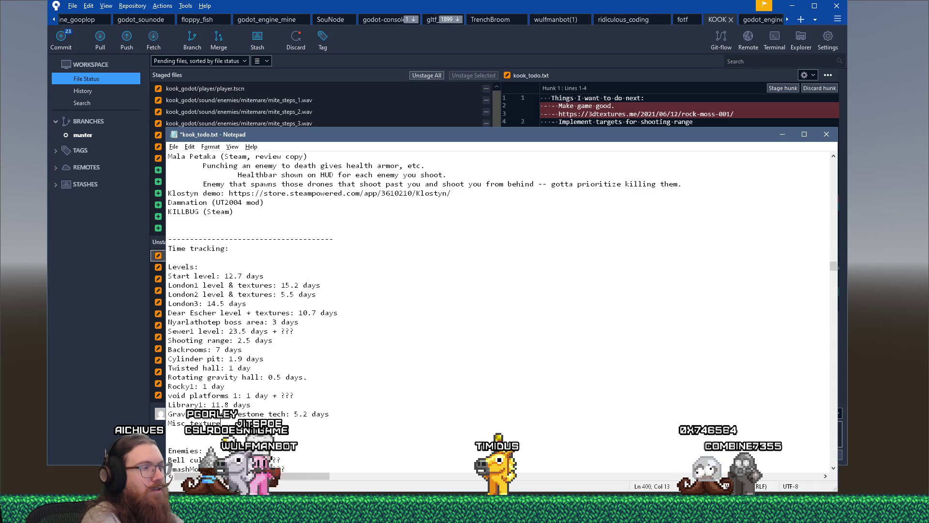
type("Misc textures: 0.")
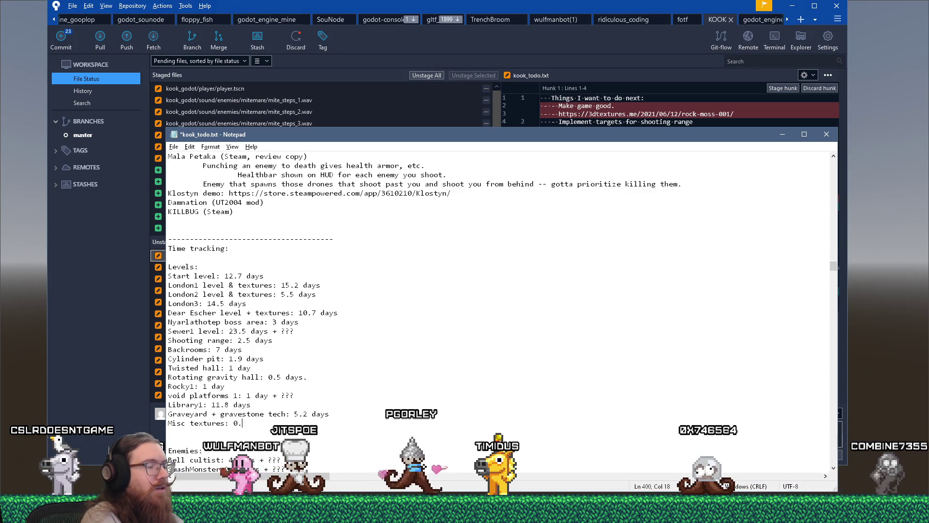
type("5 day")
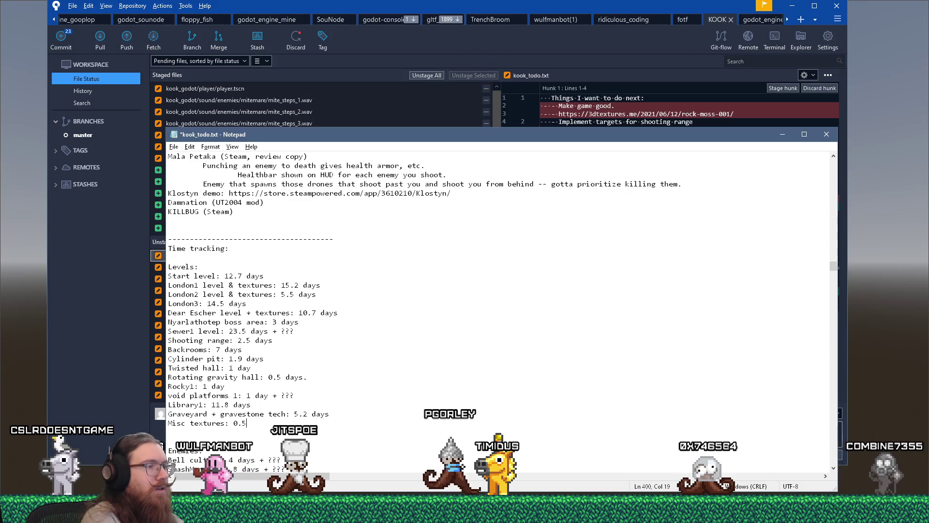
type("s.")
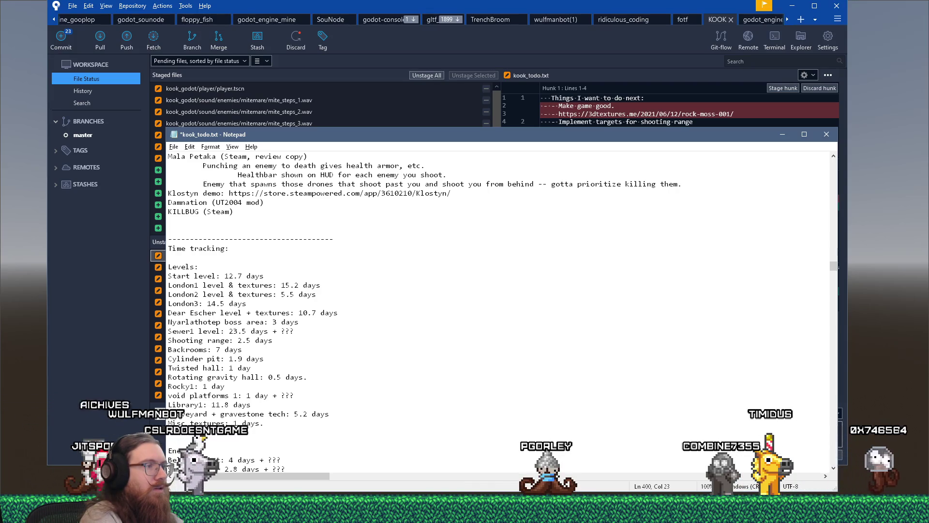
left_click(235, 423)
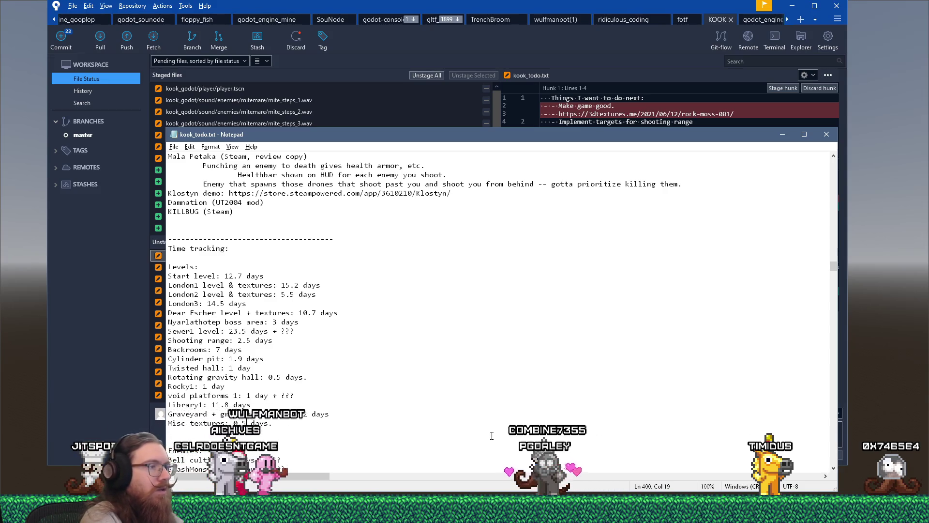
key("alt+Tab")
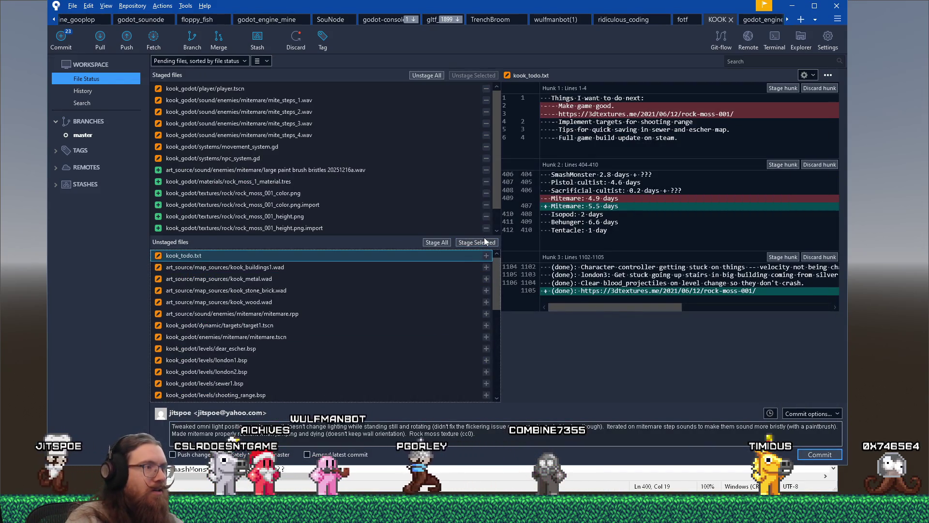
Step: Stage kook_todo.txt, mitemare.rpp and target1.tscn, reviewing the target1.tscn diff first
left_click(484, 240)
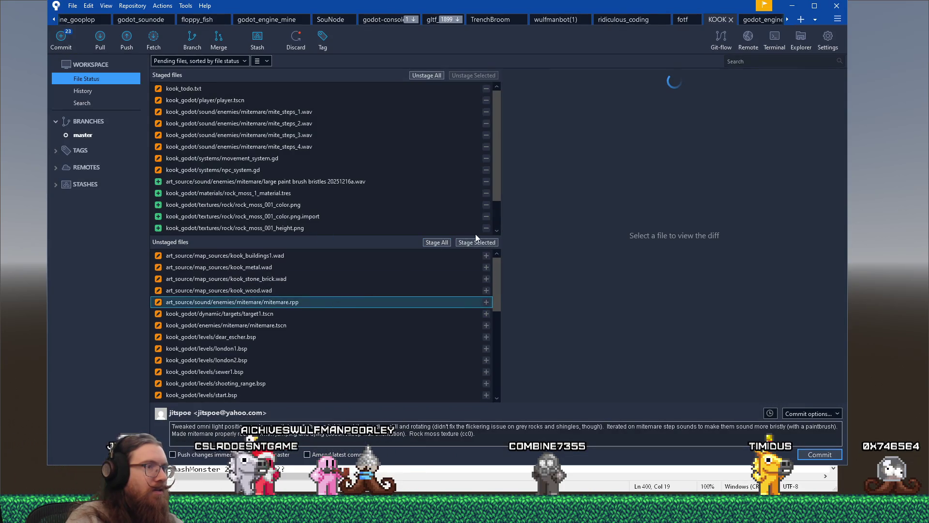
left_click(477, 240)
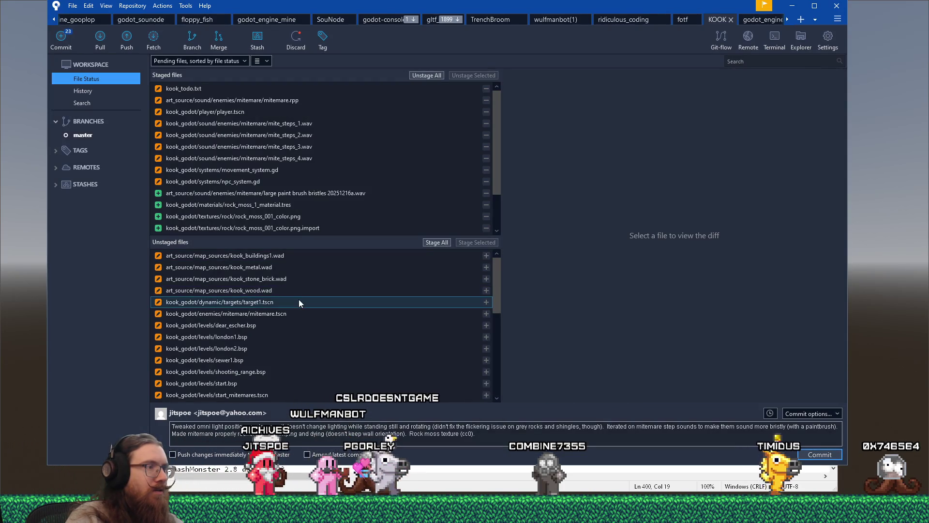
left_click(298, 302)
mouse_move(668, 241)
left_mouse_down()
mouse_move(736, 240)
mouse_move(523, 246)
left_mouse_up()
left_click(475, 242)
Step: Review and stage mitemare.tscn, then commit all staged changes to master
left_click(307, 303)
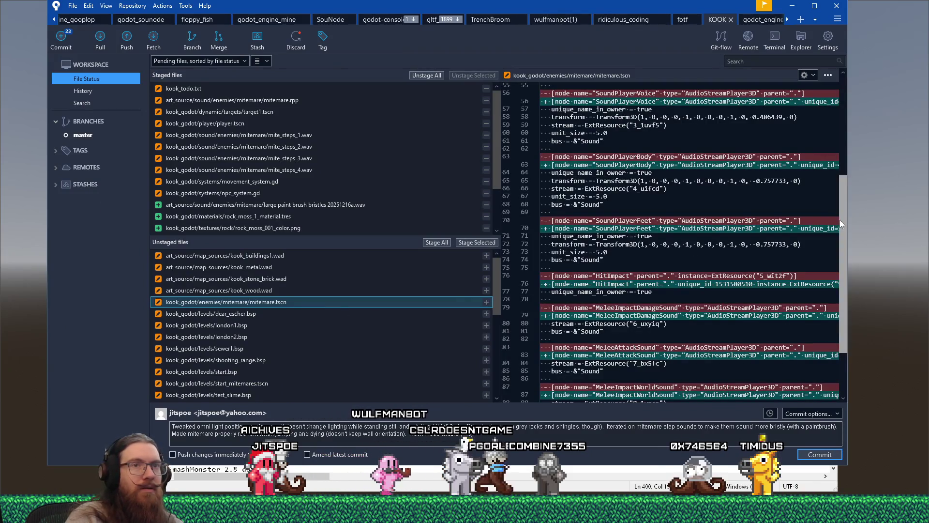
scroll(841, 224, "up", 5)
mouse_move(679, 173)
left_mouse_down()
mouse_move(832, 169)
mouse_move(697, 171)
left_mouse_up()
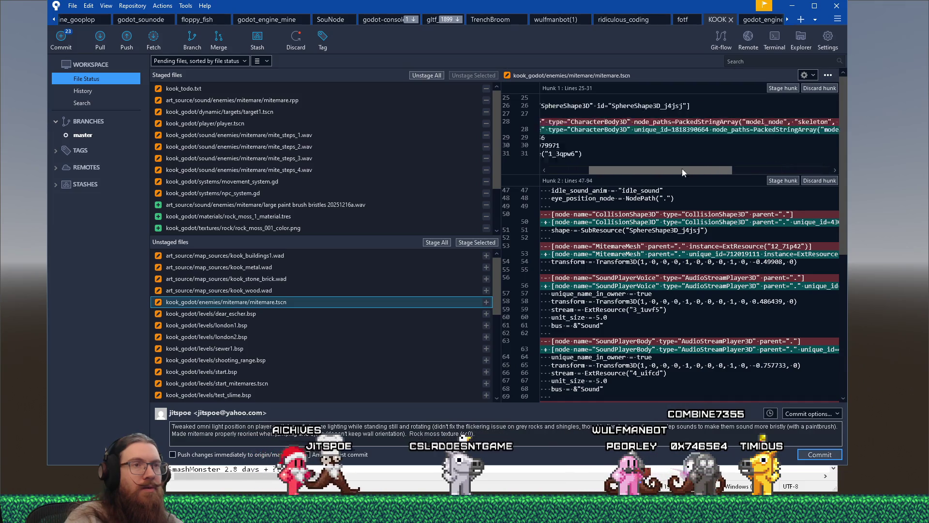
scroll(723, 314, "down", 5)
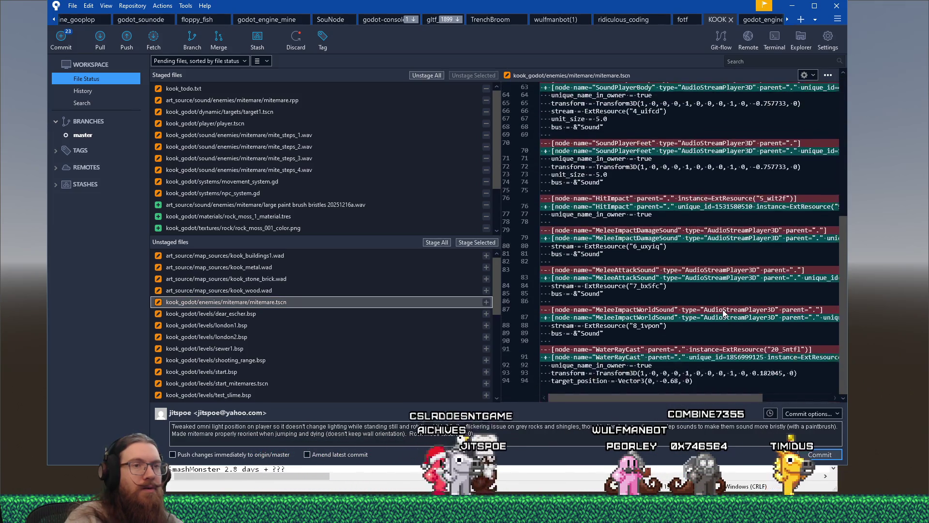
left_click(476, 242)
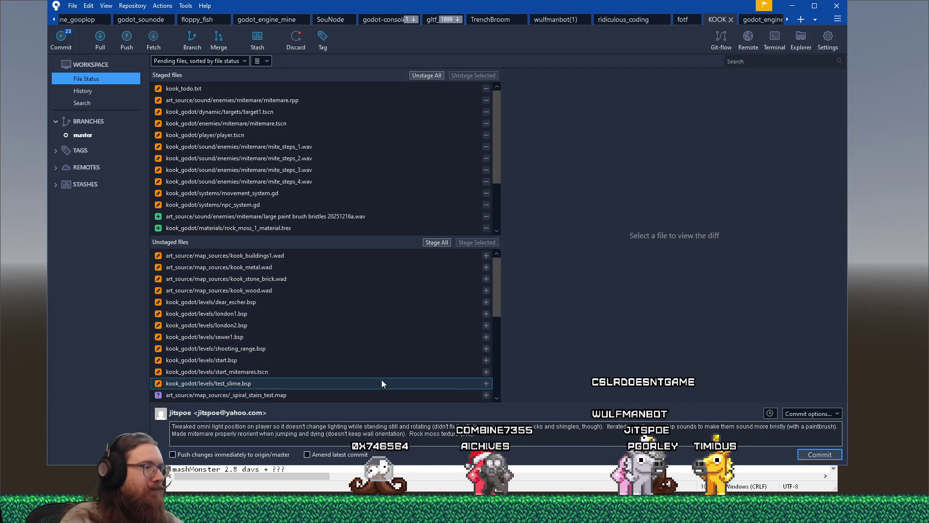
left_click_drag(496, 286, 498, 367)
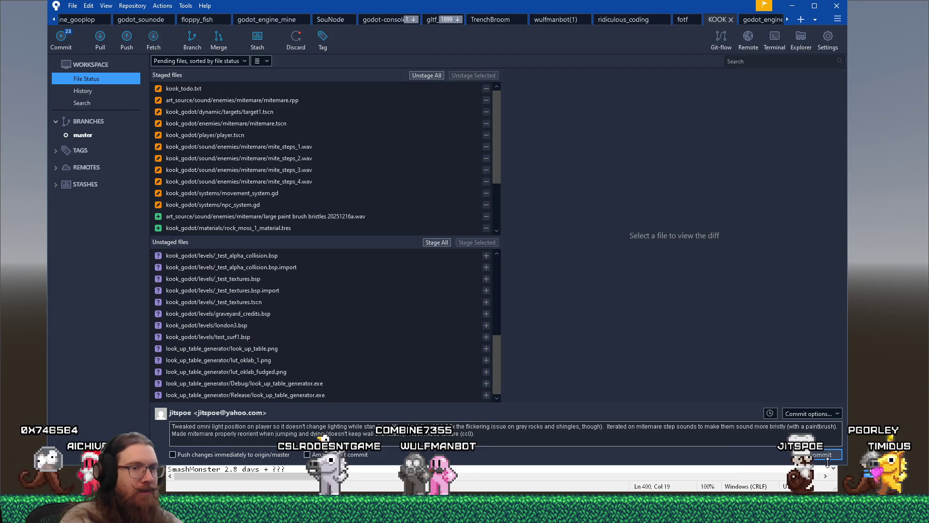
left_click(828, 454)
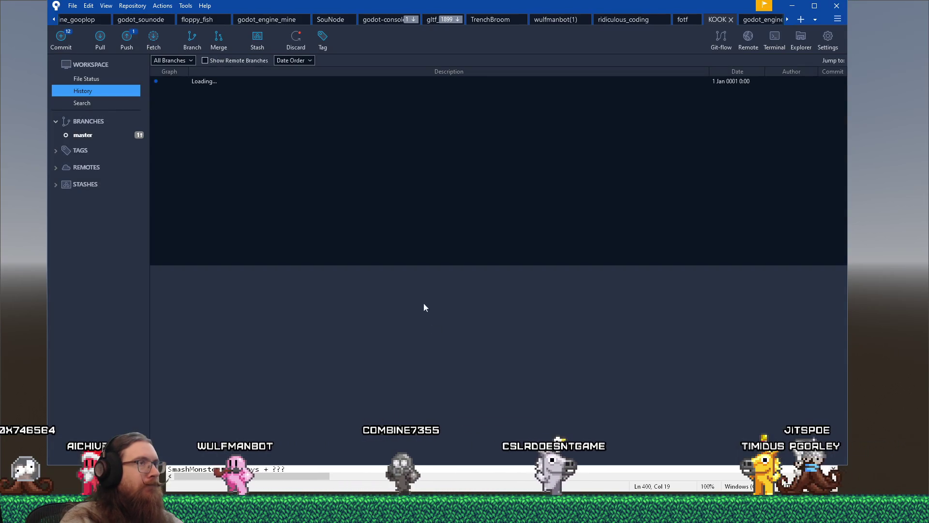
Step: Move Sourcetree off-screen and minimize Notepad to reveal Godot showing obs_handler.gd
left_click_drag(677, 6, 0, 39)
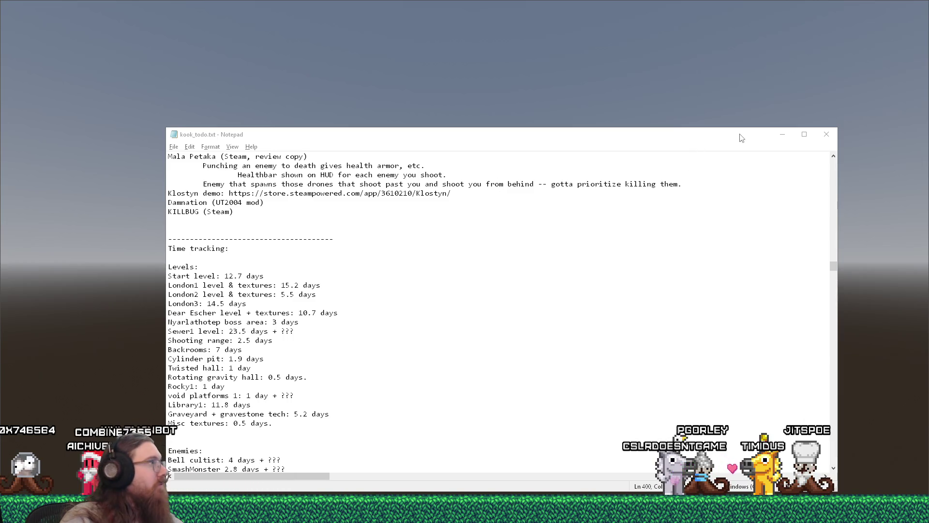
left_click(783, 134)
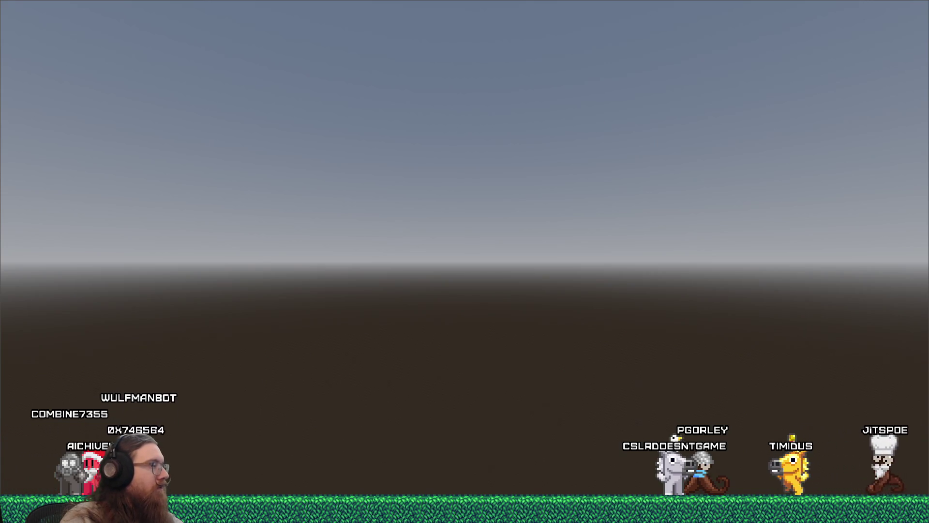
key("alt+Tab")
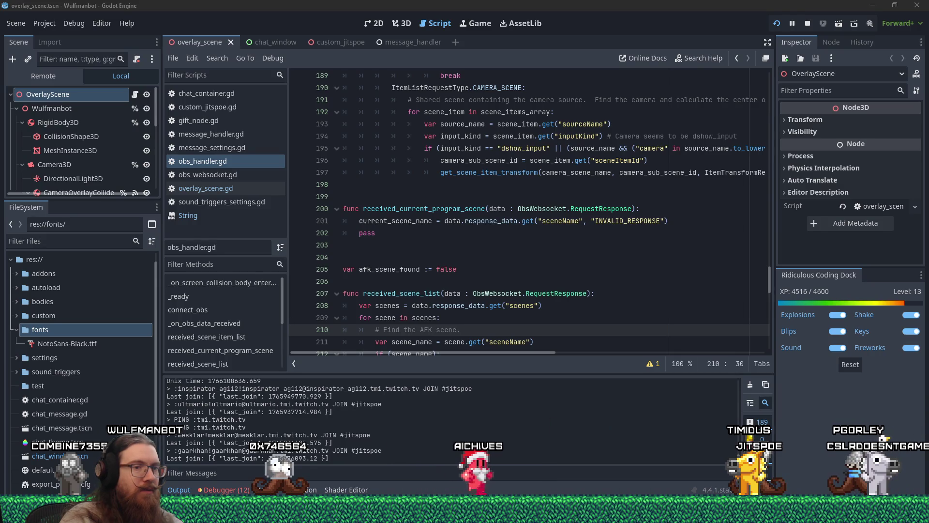
left_click(753, 7)
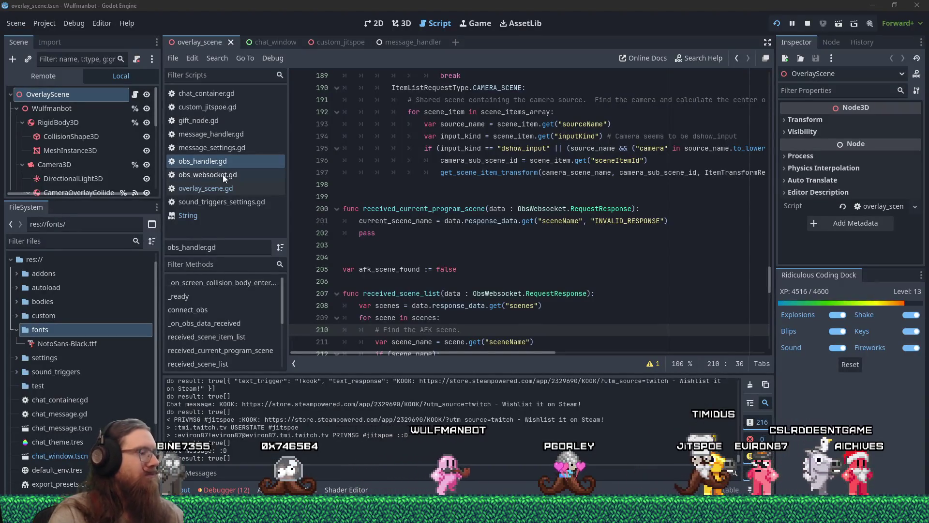
Step: Open the kook projects folder via Run and launch godot_kook_editor to start the KOOK project
key("super+r")
type("e:\\projec")
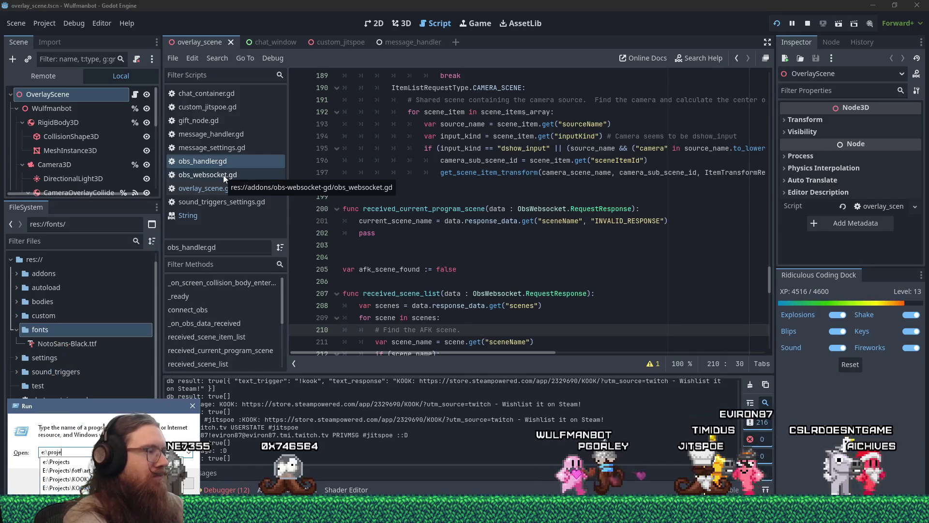
type("s\\kook")
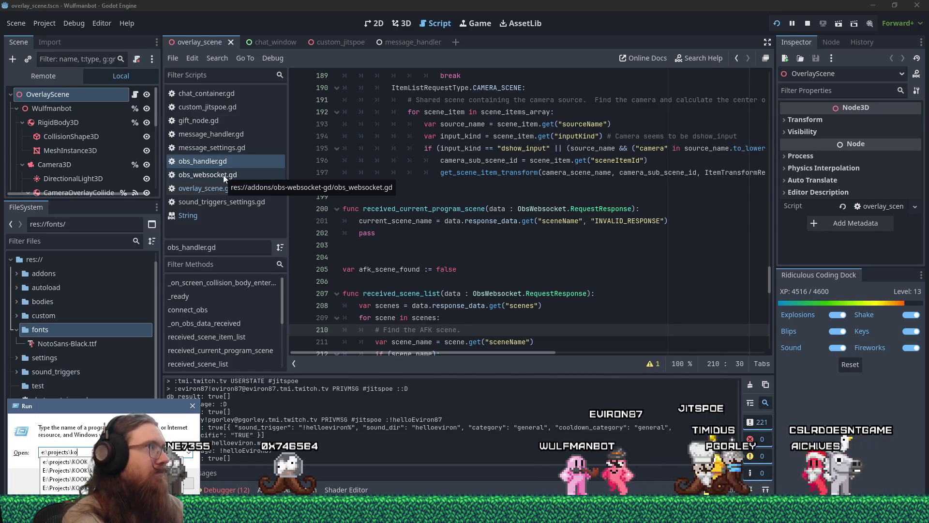
key("Return")
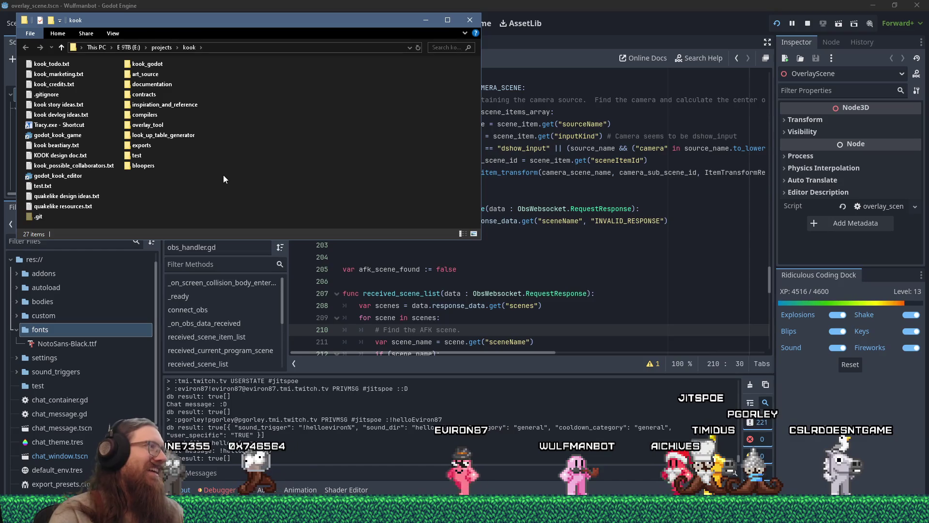
double_click(63, 174)
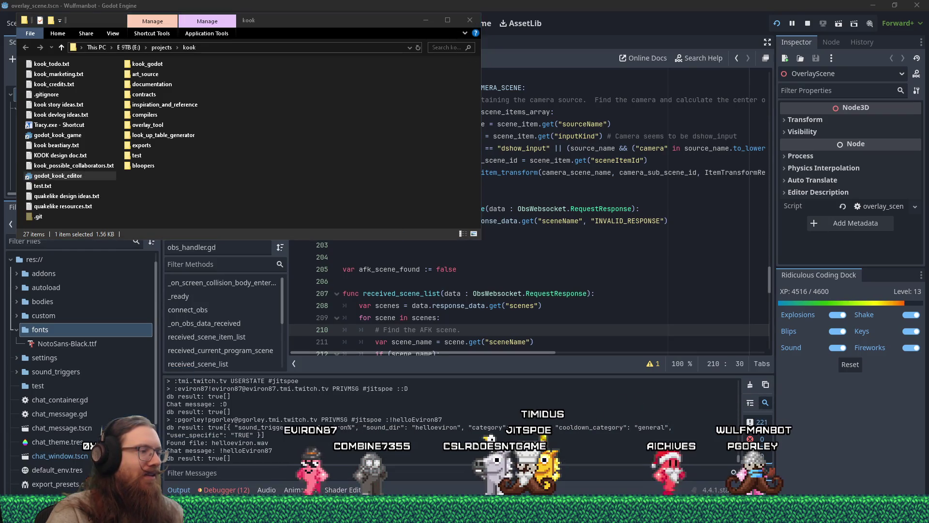
left_click(97, 383)
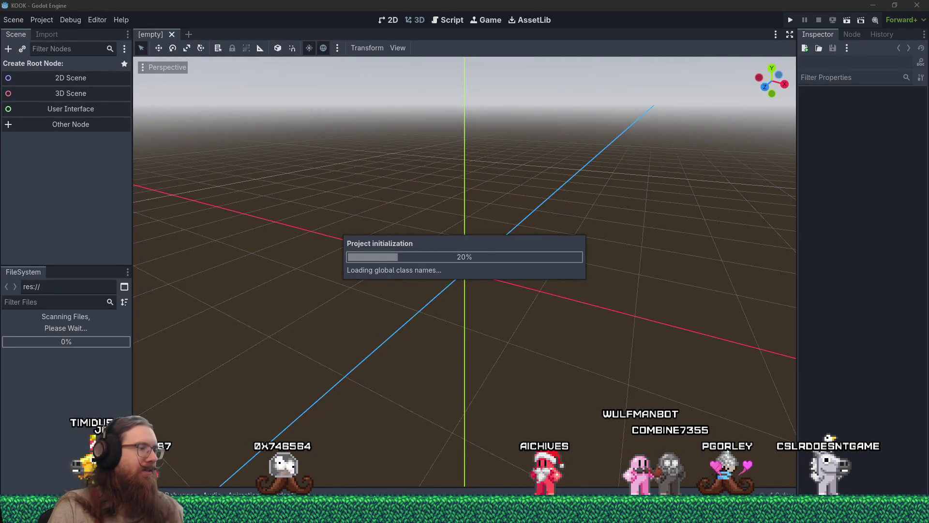
Step: Bring Firefox's Fab Limited-Time Free page to the front over the initializing KOOK editor
mouse_move(339, 514)
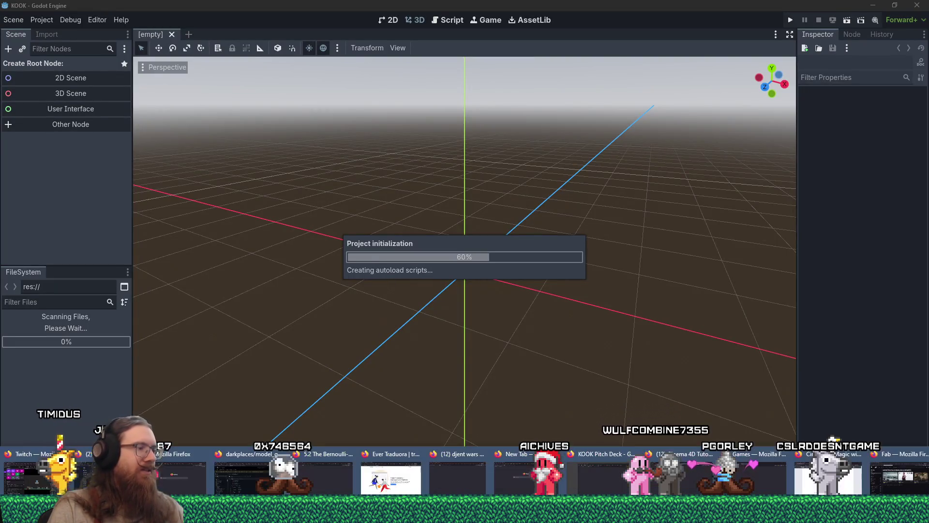
left_click(893, 480)
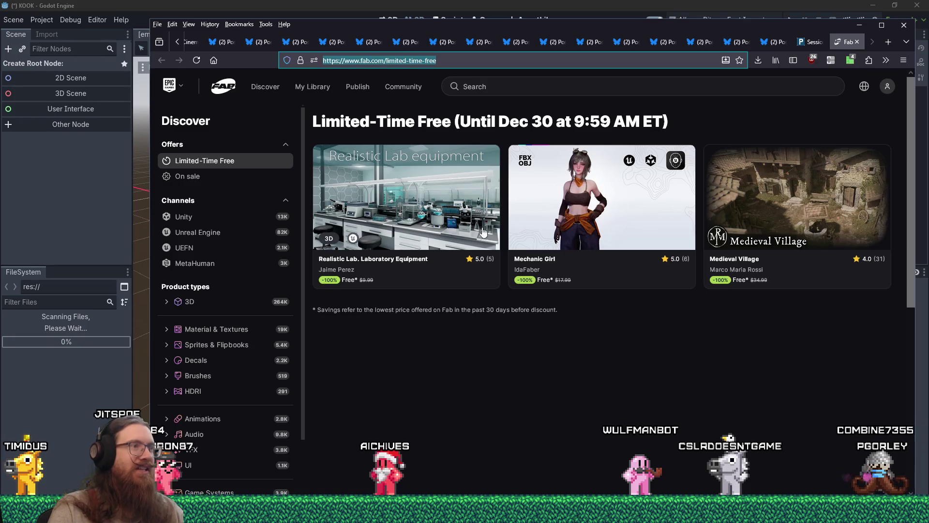
Step: From the Limited-Time Free listing, open the Mechanic Girl product page
left_click(436, 194)
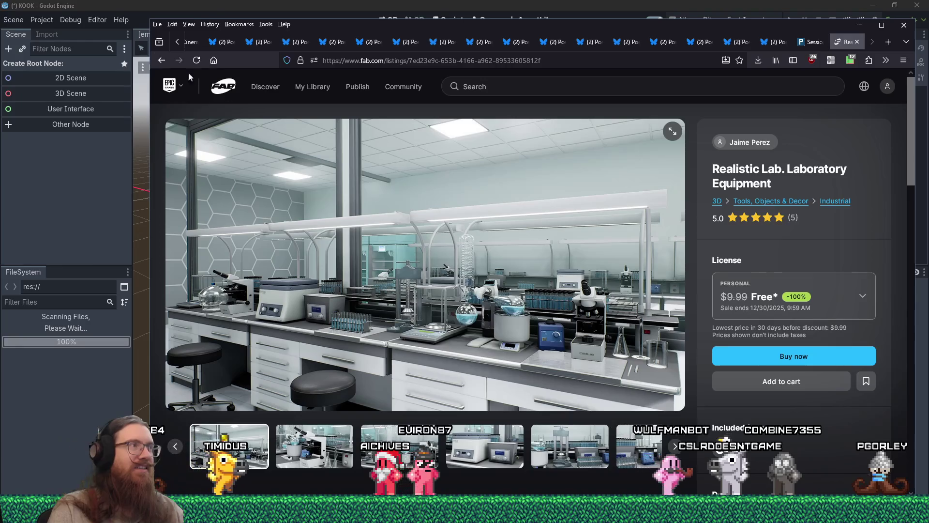
left_click(260, 71)
left_click(401, 123)
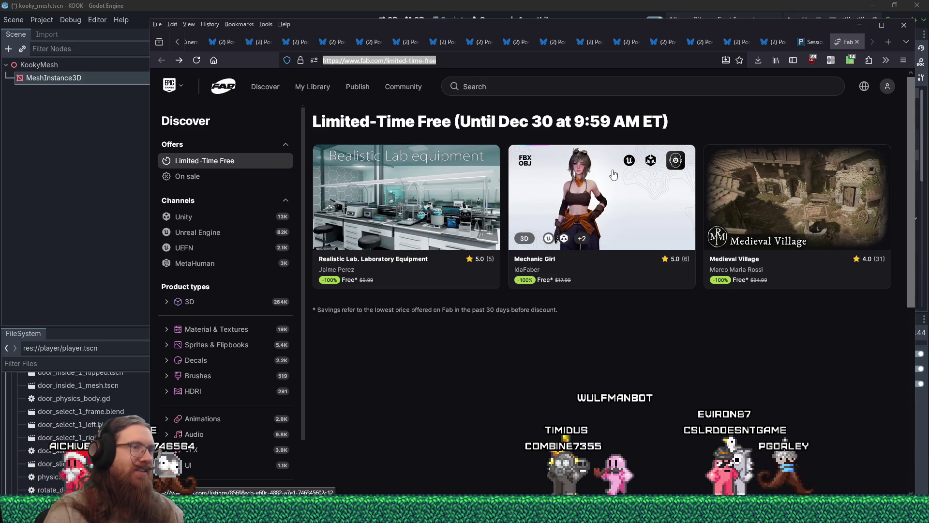
left_click(582, 242)
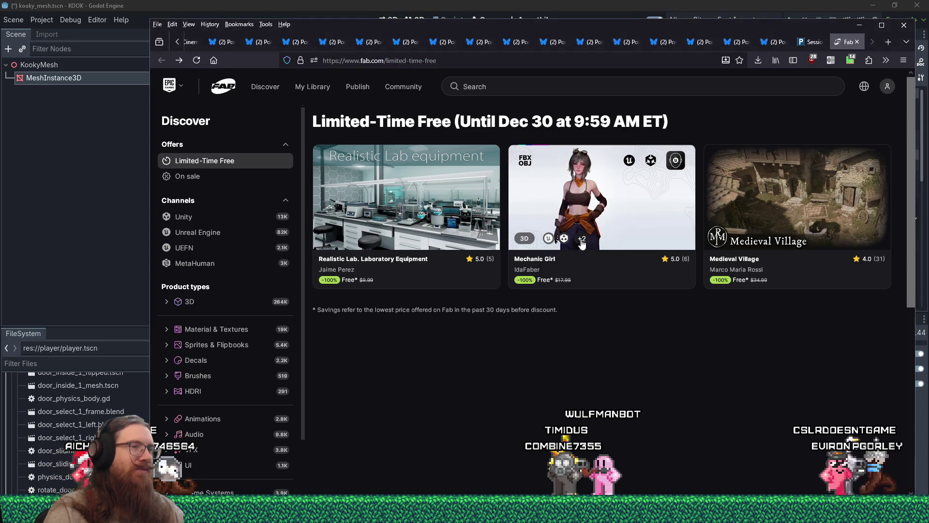
left_click(625, 207)
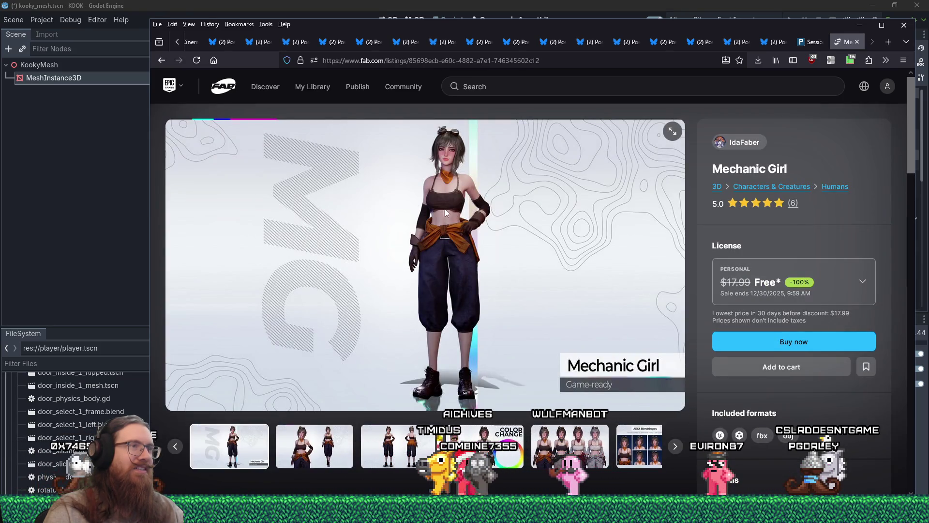
Step: Browse the Mechanic Girl preview images and select the Professional license
left_click(450, 448)
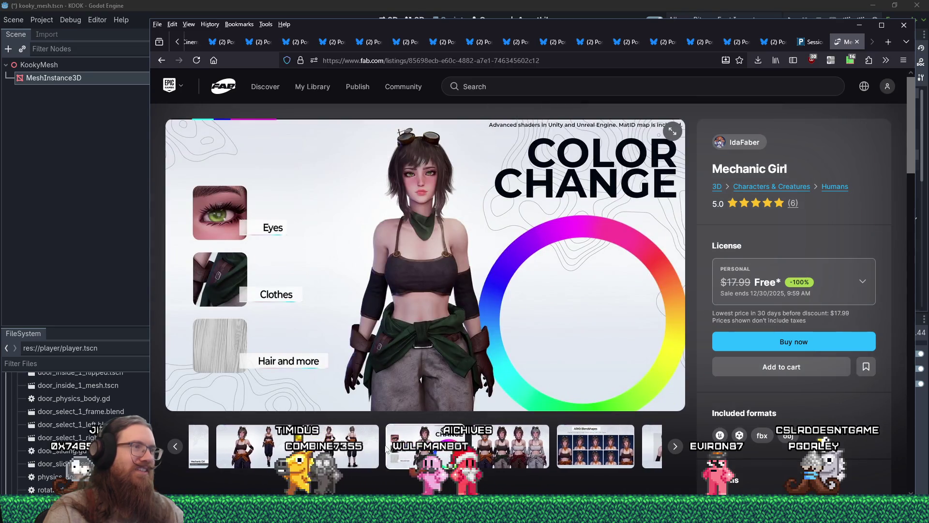
left_click(341, 450)
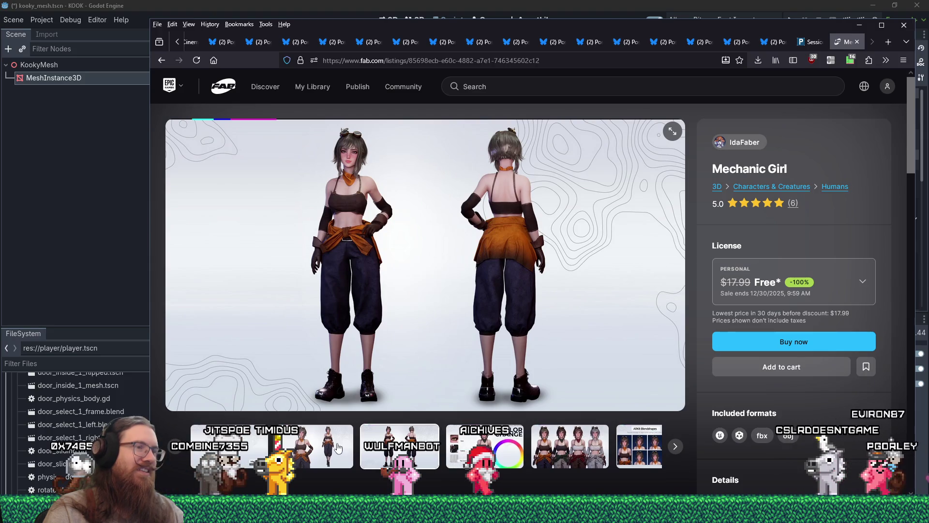
left_click(327, 445)
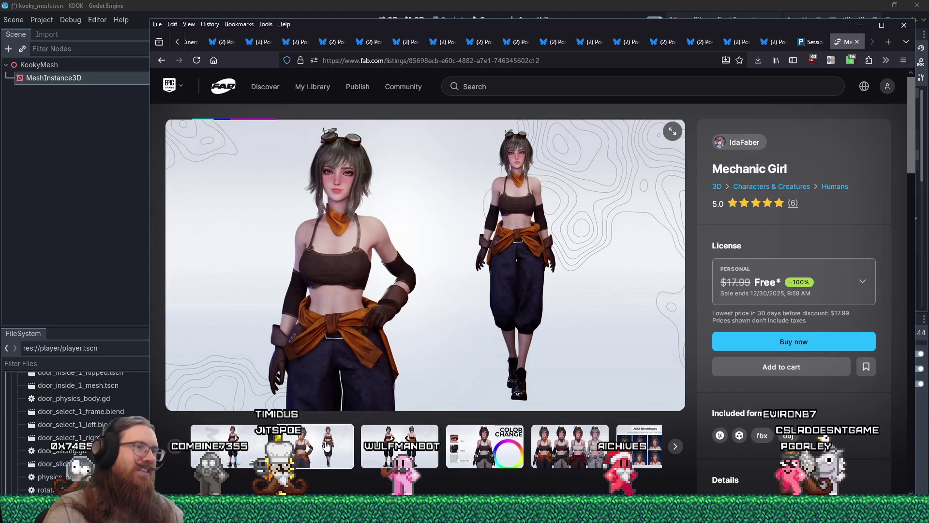
left_click(584, 449)
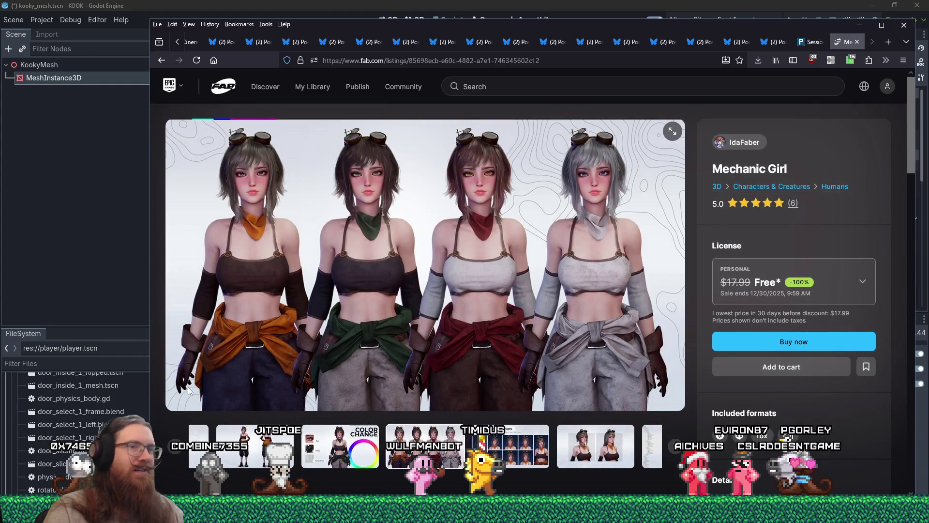
left_click(863, 282)
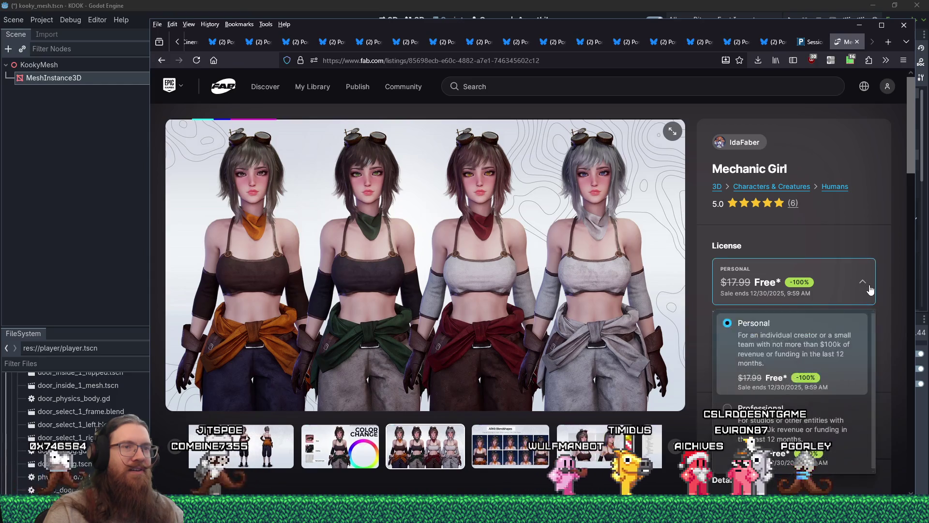
left_click(793, 426)
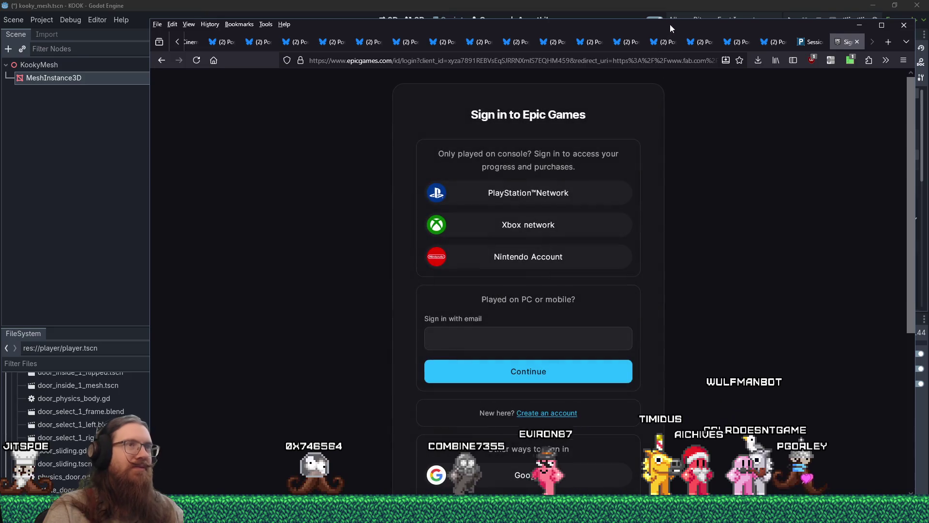
Step: Minimize Firefox to sign in, then bring back the signed-in Mechanic Girl listing
left_click(859, 24)
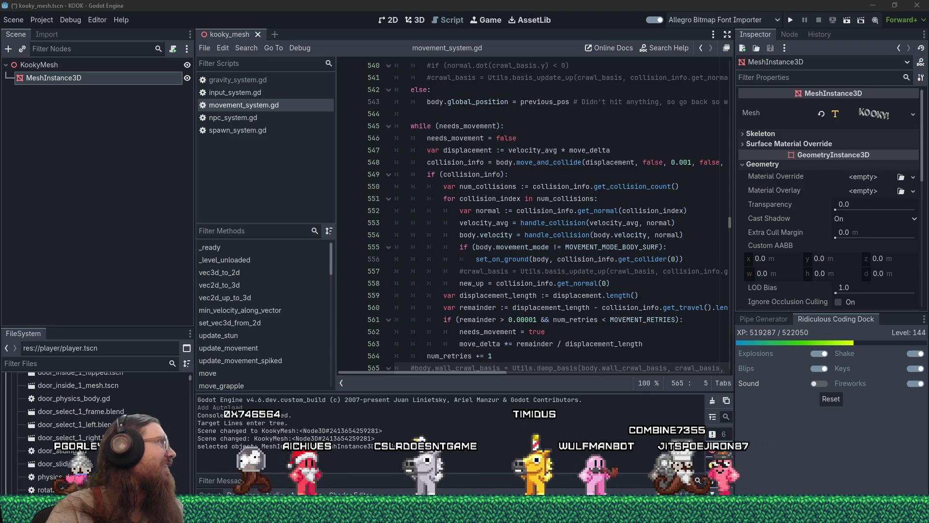
key("alt+Tab")
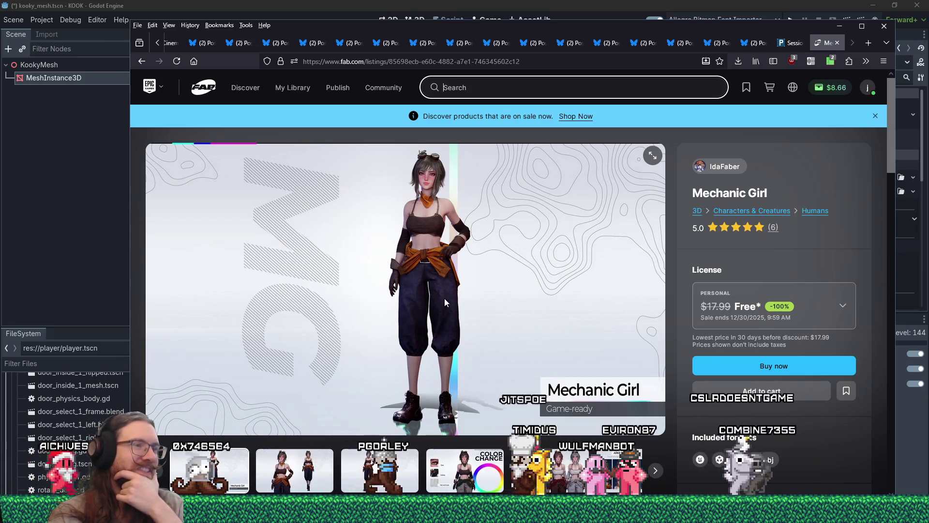
Step: Look over the Mechanic Girl listing and its second preview image
scroll(422, 269, "down", 4)
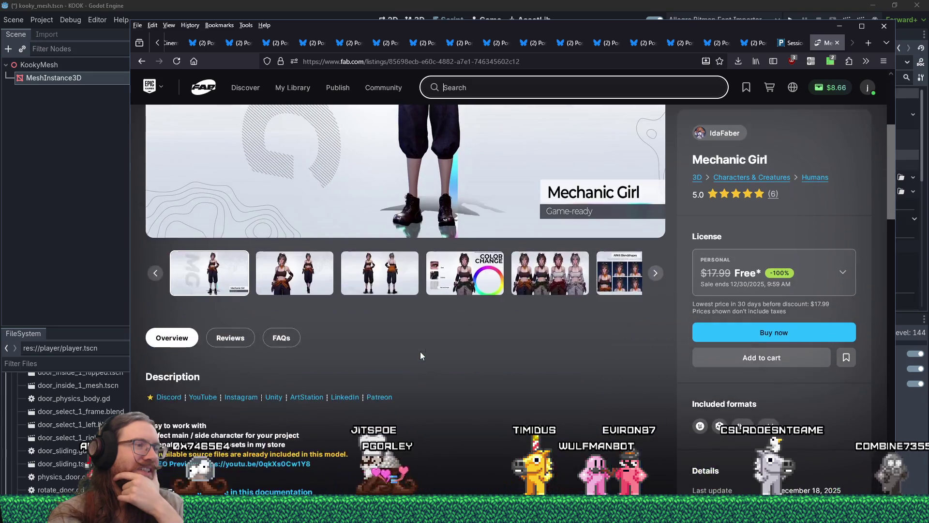
left_click(279, 269)
scroll(291, 271, "up", 5)
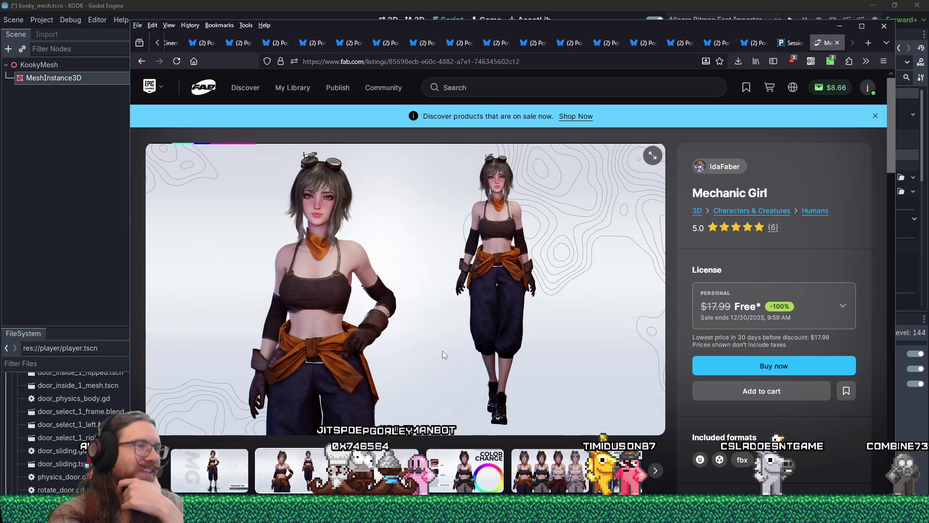
scroll(442, 355, "down", 5)
scroll(442, 350, "up", 5)
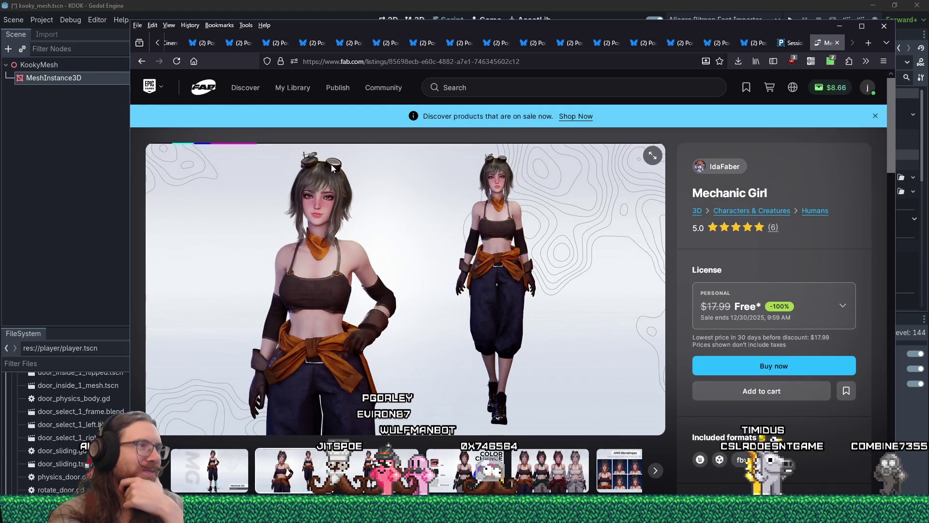
scroll(419, 333, "down", 3)
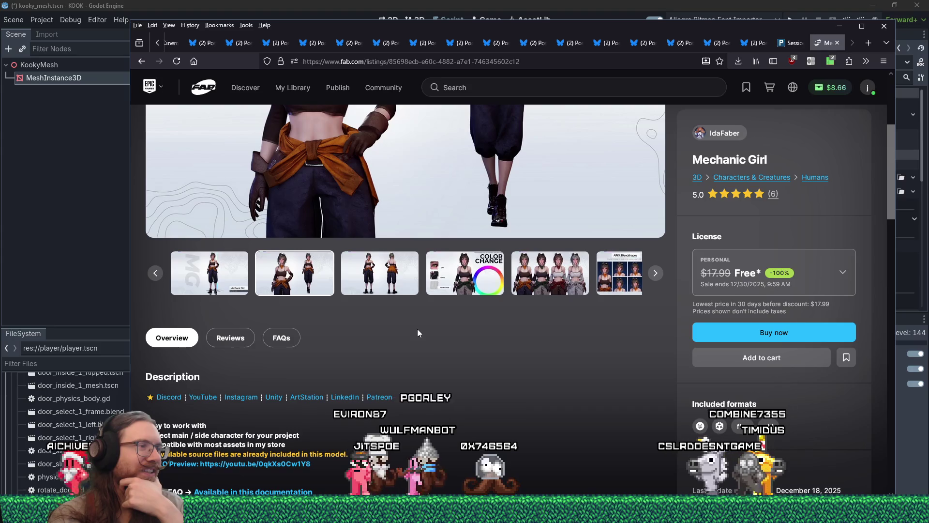
scroll(419, 333, "up", 3)
Step: Claim Mechanic Girl with the Professional license through a $0.00 order
left_click(842, 305)
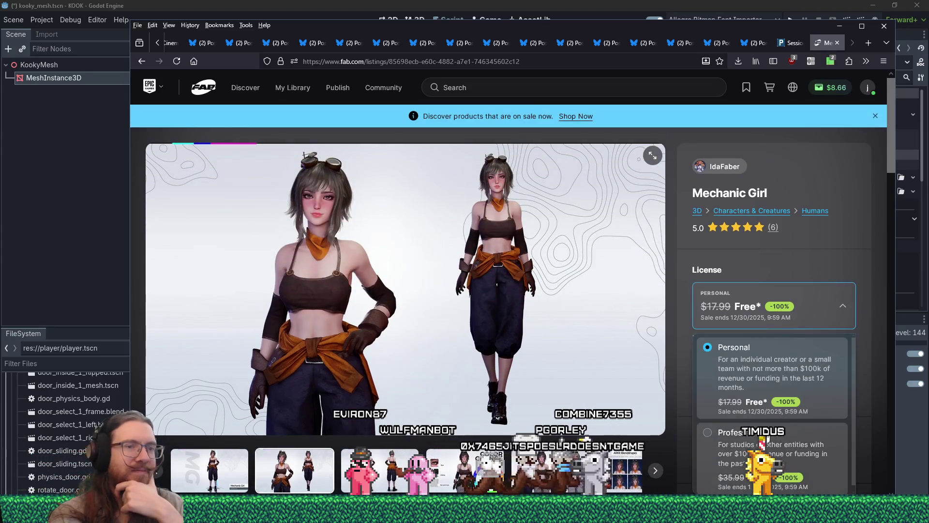
left_click(765, 414)
left_click(777, 366)
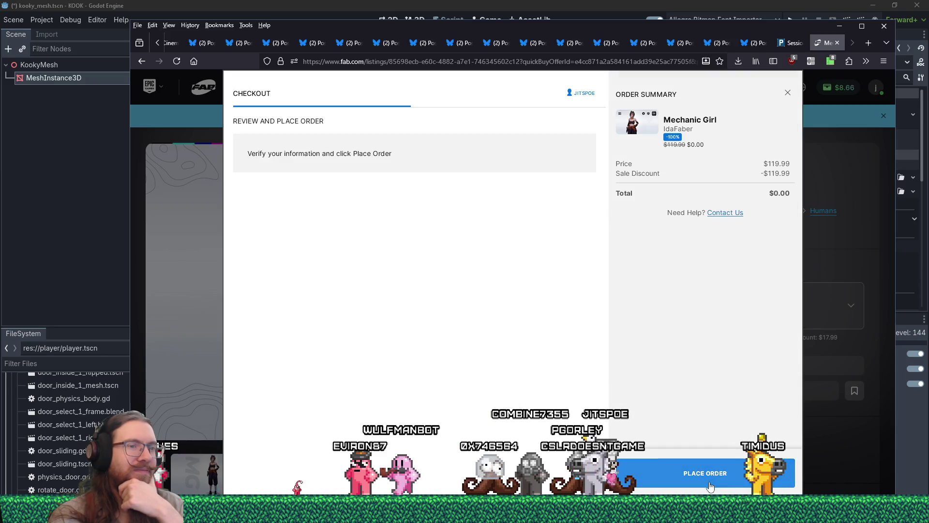
left_click(710, 479)
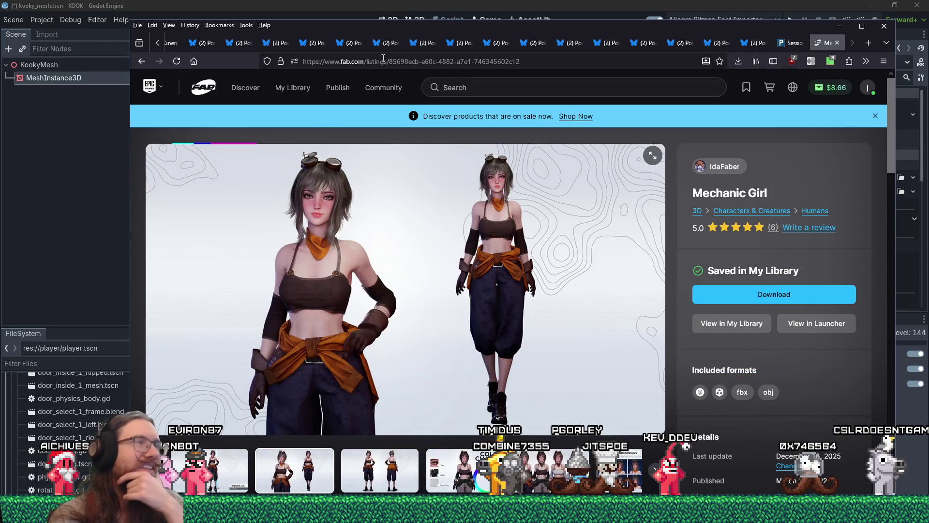
right_click(141, 65)
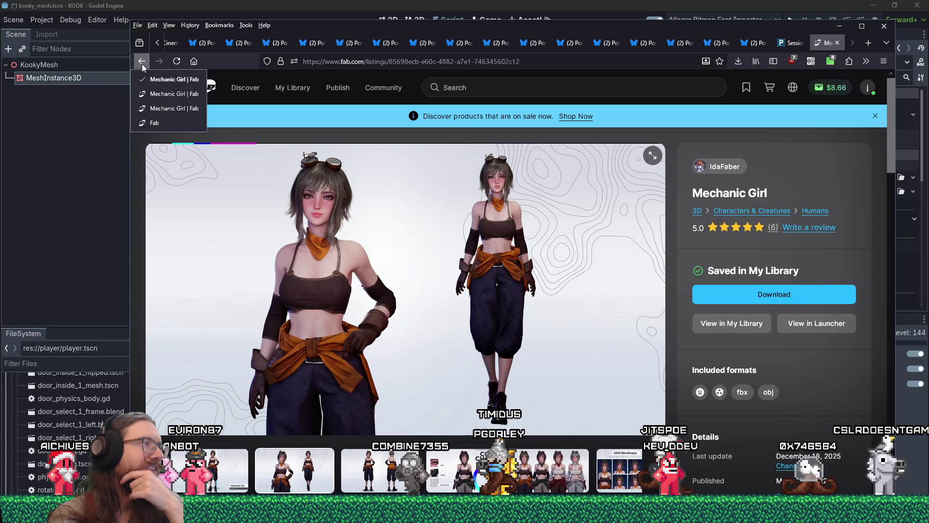
Step: Claim Realistic Lab. Laboratory Equipment with the Professional license through a free order
left_click(167, 120)
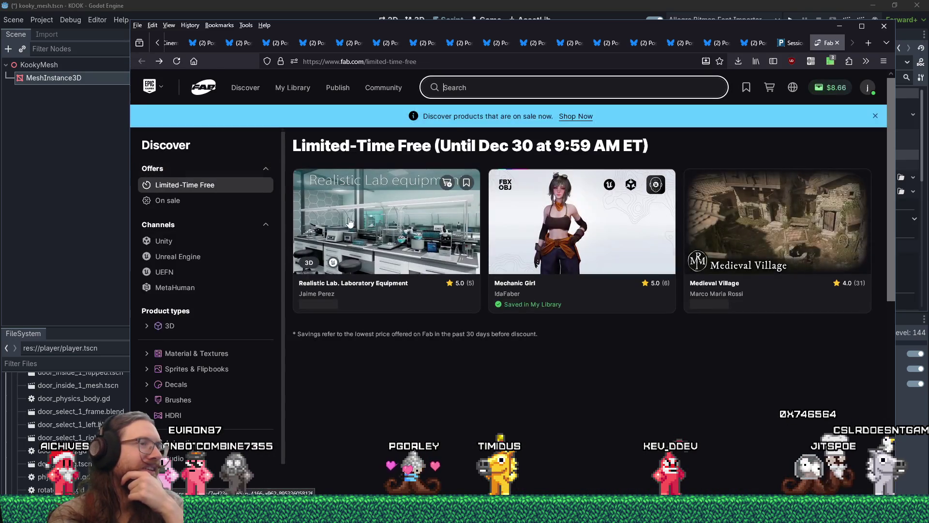
left_click(399, 215)
left_click(836, 321)
left_click(742, 436)
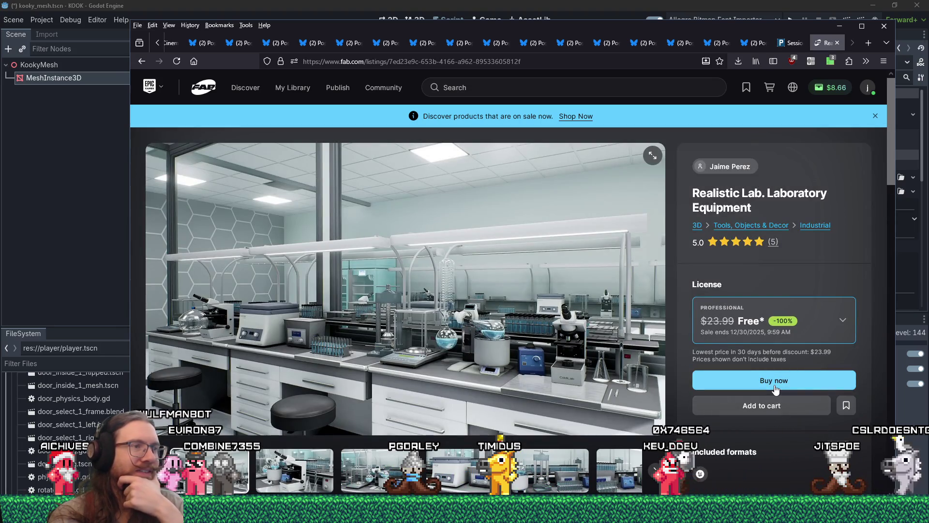
left_click(774, 381)
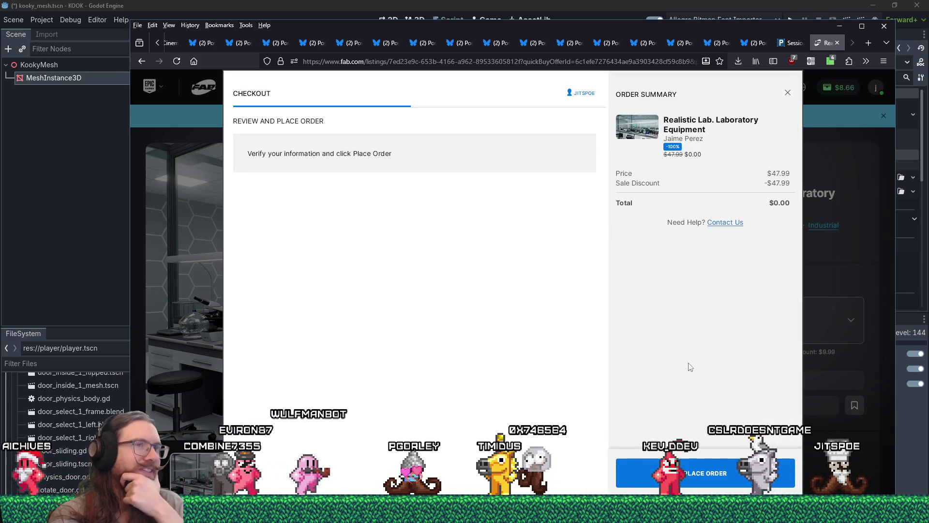
left_click(724, 472)
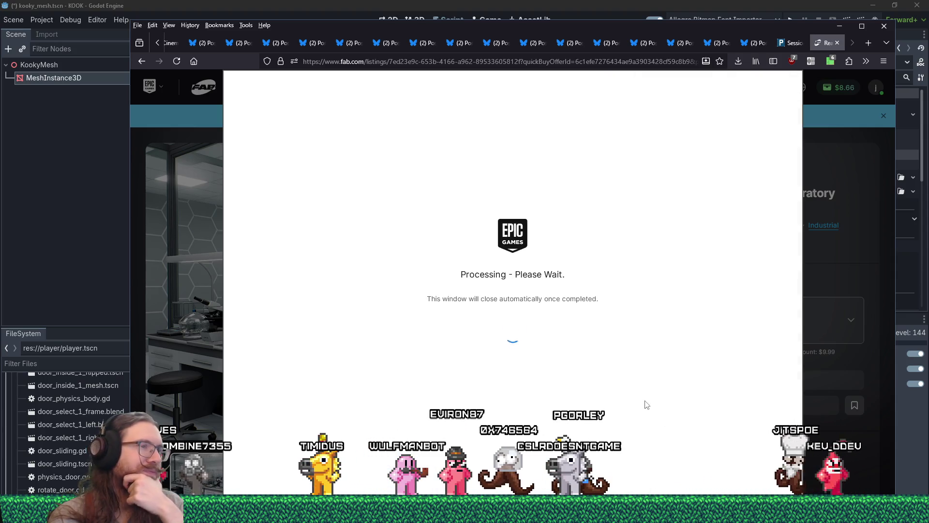
Step: Flip through the lab pack's gallery pictures, then go back to the Limited-Time Free page
scroll(560, 333, "down", 3)
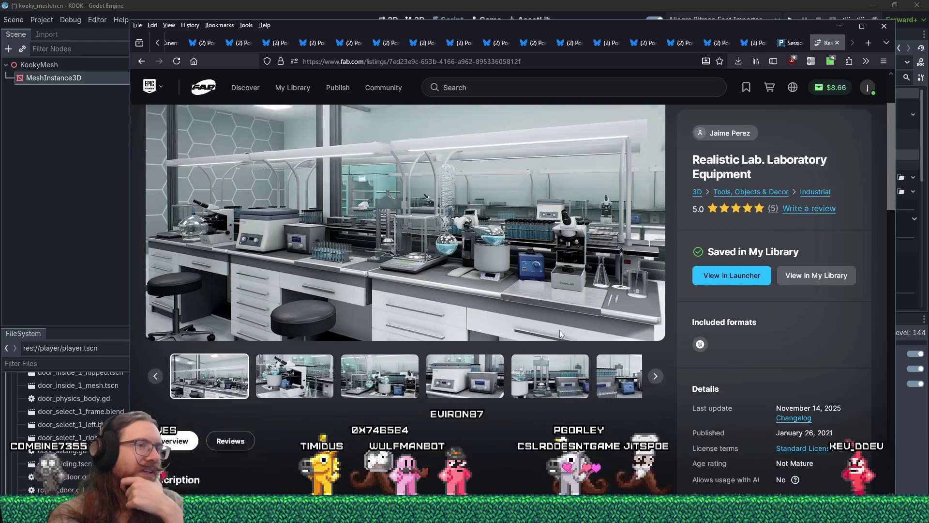
left_click(476, 341)
left_click(492, 330)
left_click(492, 330)
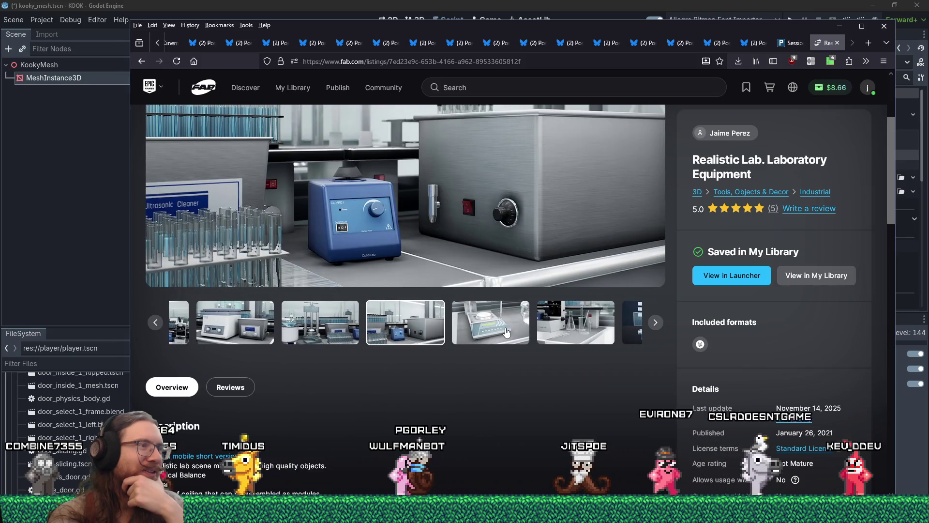
left_click(493, 334)
scroll(540, 369, "down", 1)
left_click(487, 424)
left_click(486, 425)
left_click(333, 419)
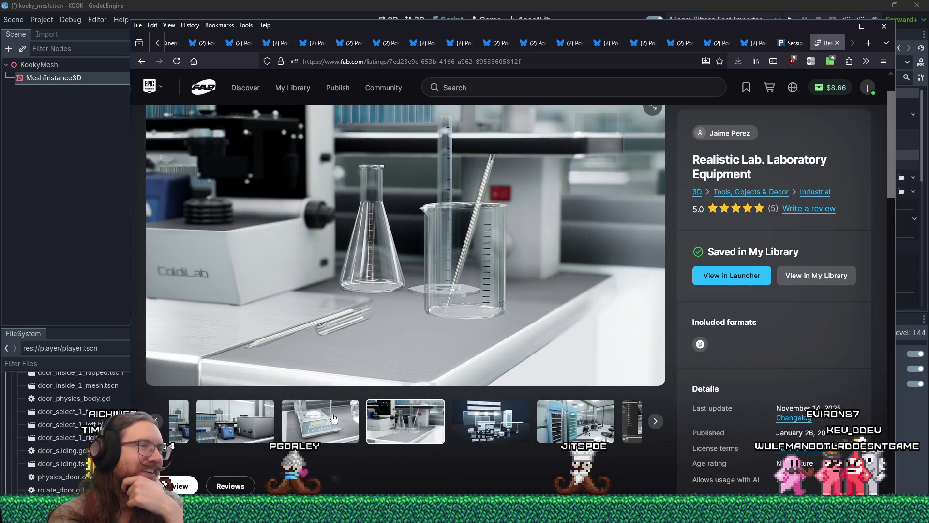
left_click(491, 421)
left_click(517, 420)
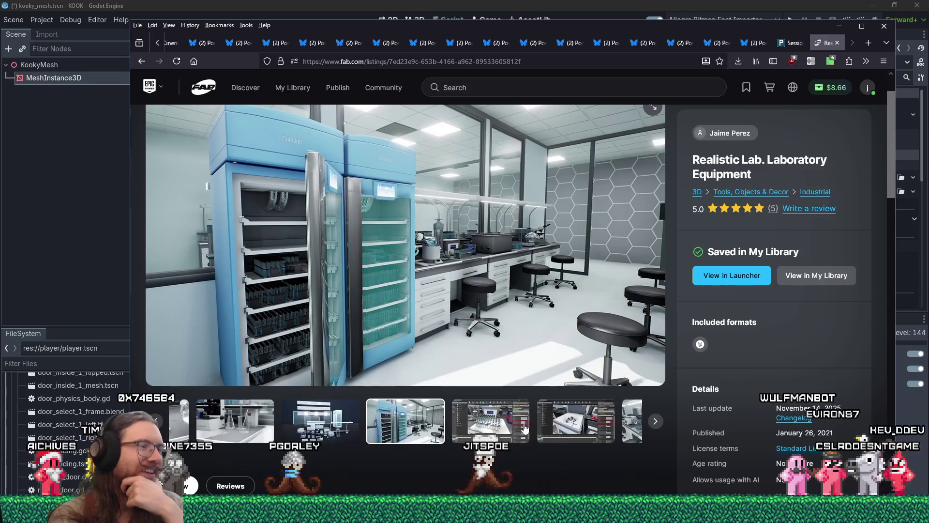
left_click(263, 417)
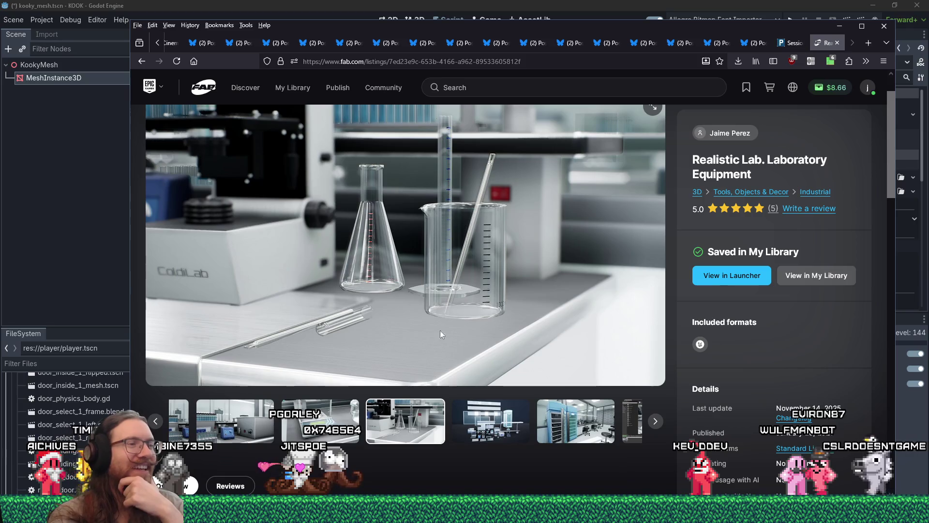
left_click(515, 413)
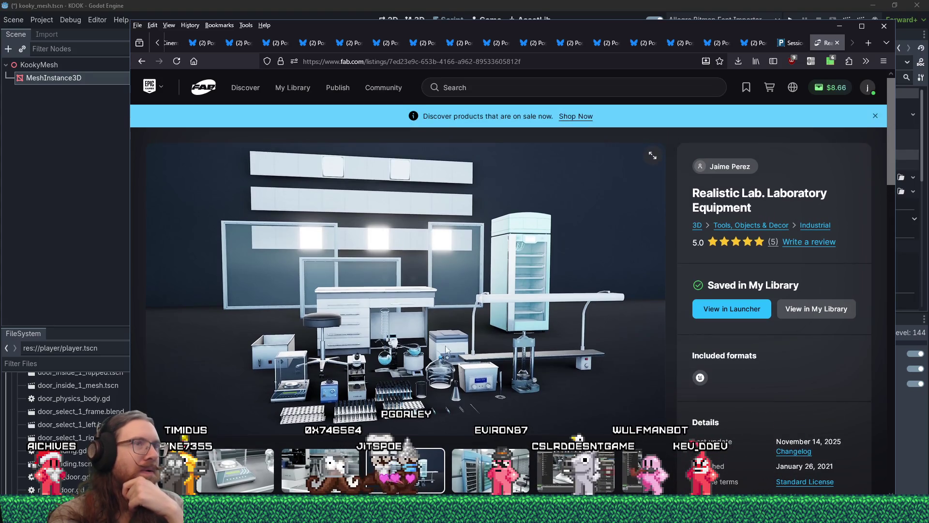
left_click(143, 61)
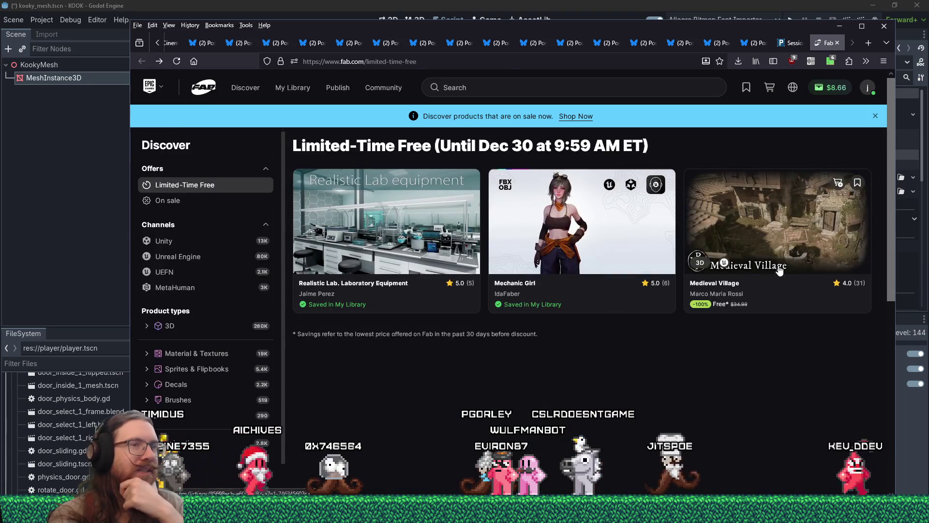
Step: Open the Medieval Village listing and look at its license options, trying Professional
left_click(775, 267)
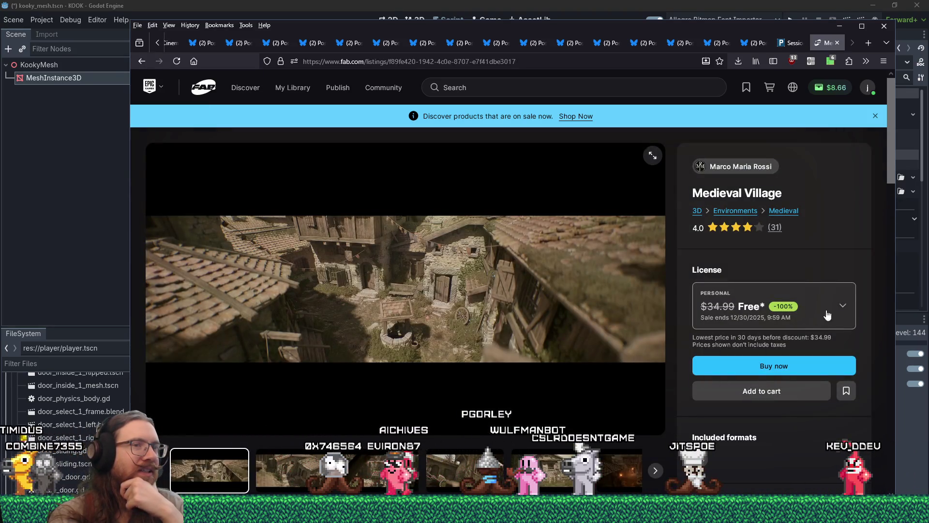
left_click(841, 305)
left_click(727, 430)
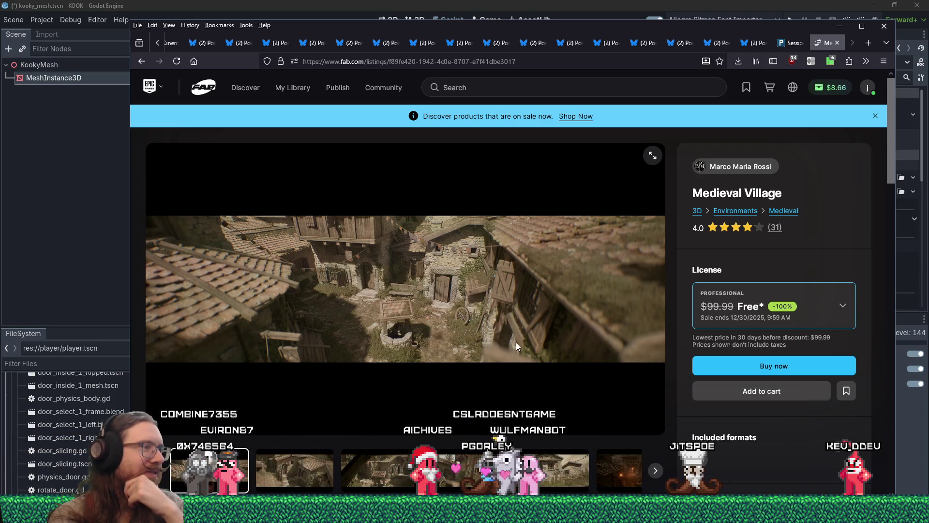
Step: Browse the preview gallery: stone house, dark interior, night houses, torch-lit tower, village well
left_click(300, 473)
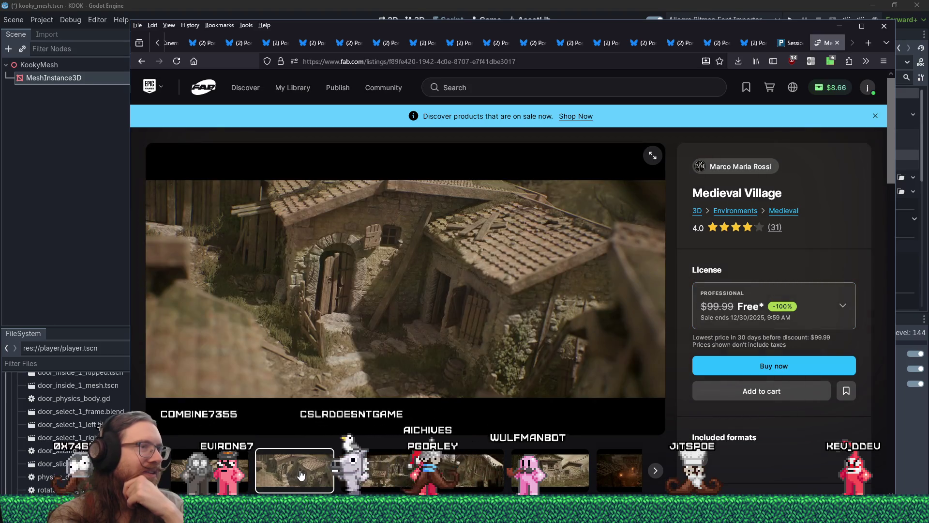
left_click(414, 481)
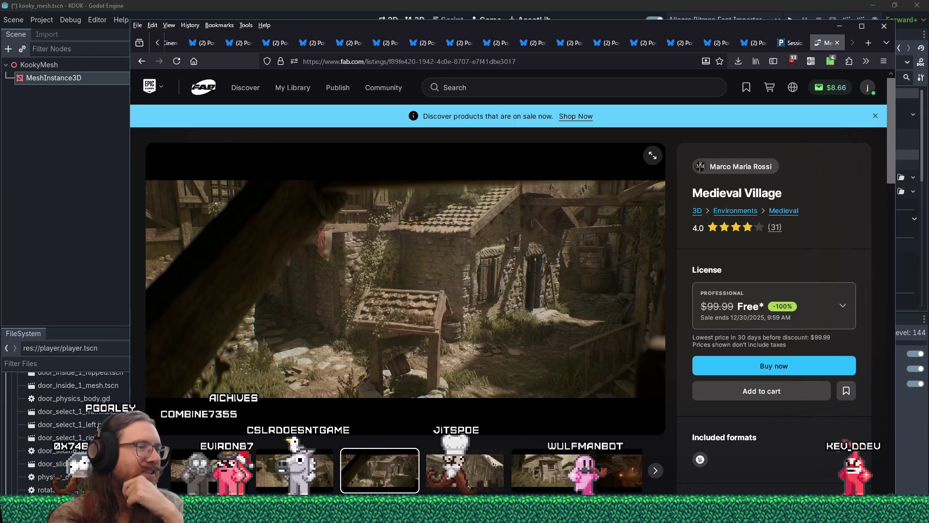
left_click(466, 483)
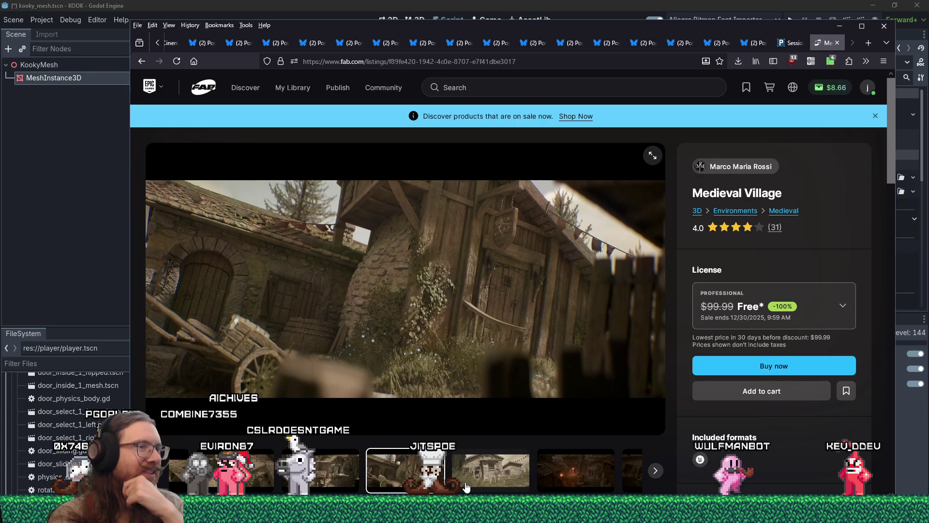
left_click(473, 485)
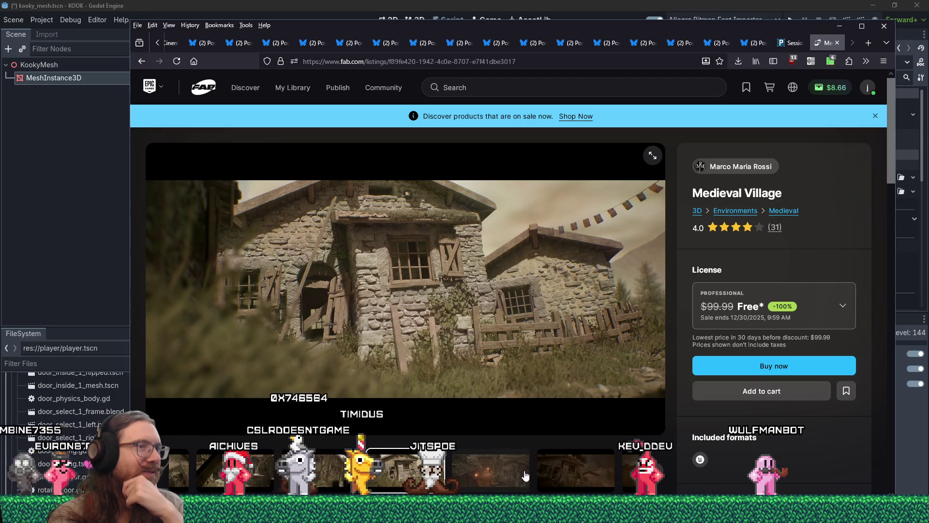
left_click(508, 480)
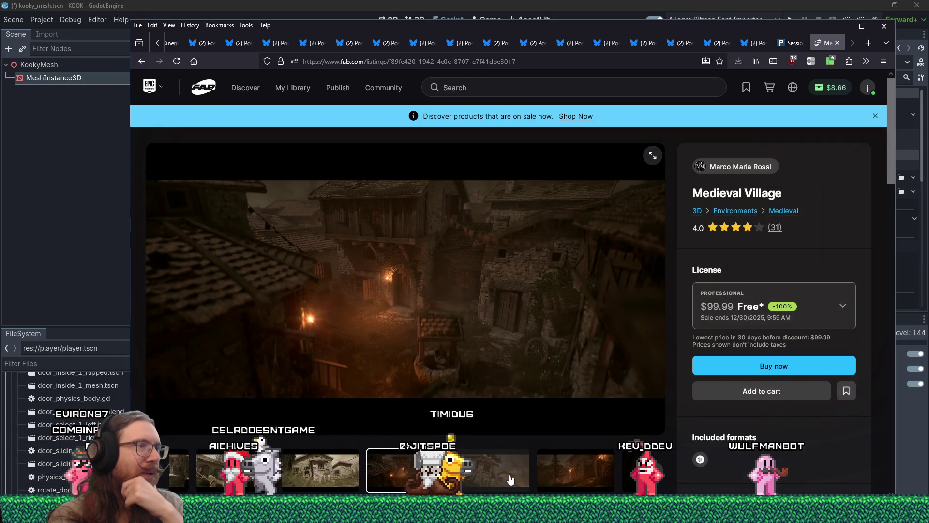
left_click(510, 478)
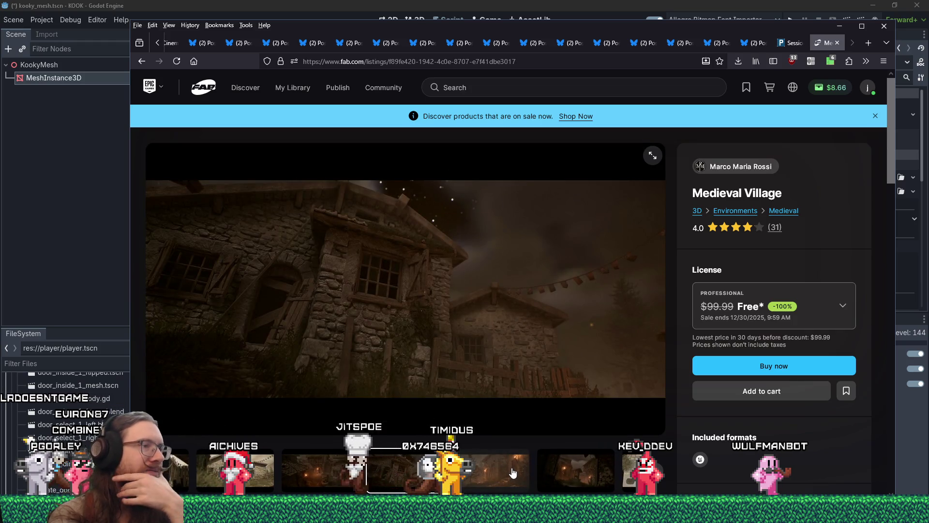
left_click(505, 469)
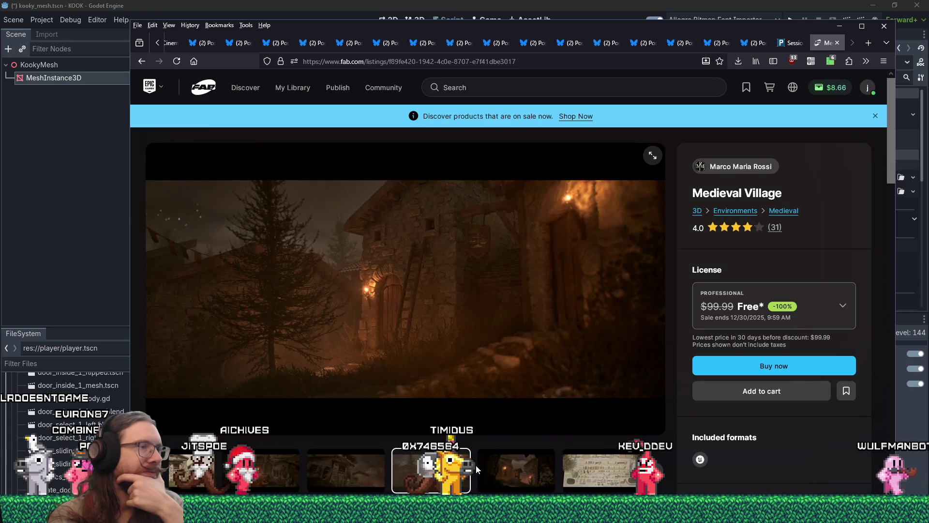
left_click(519, 467)
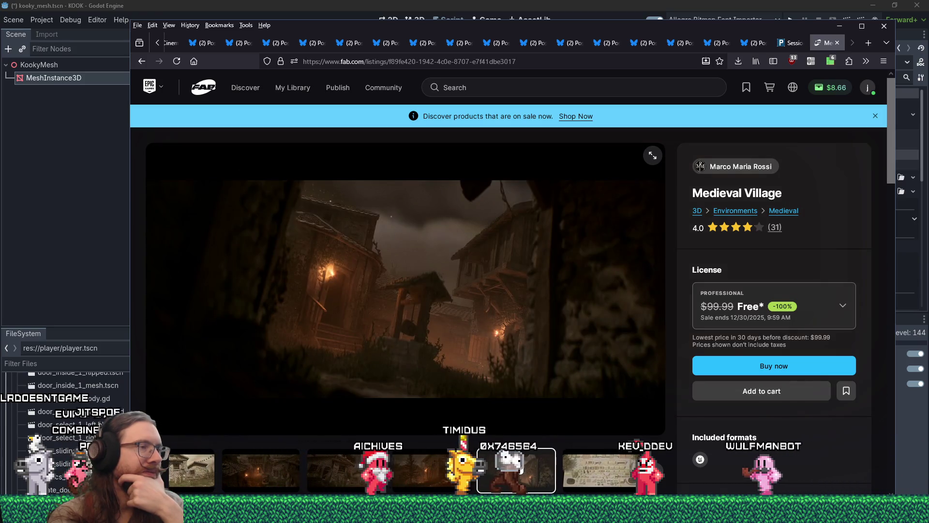
Step: Choose the Personal license and place the free $0.00 order for the pack
left_click(845, 309)
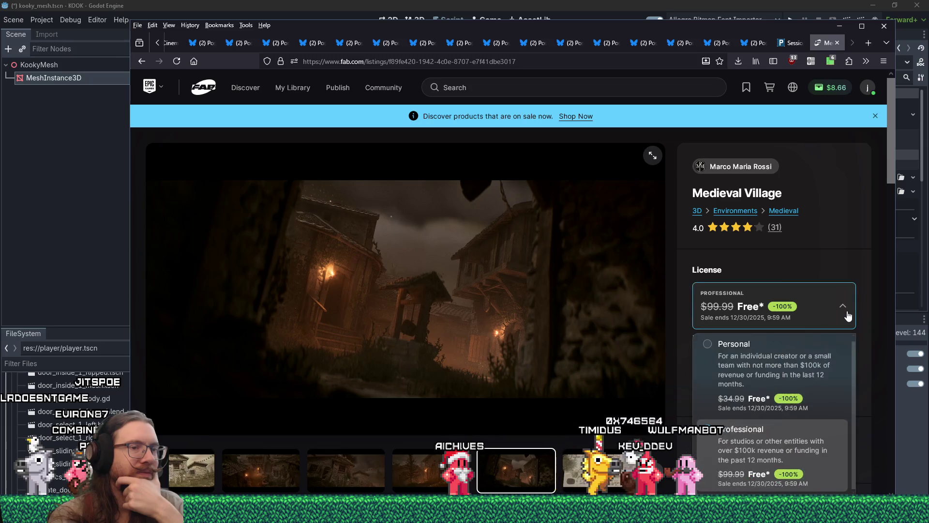
left_click(740, 358)
left_click(738, 366)
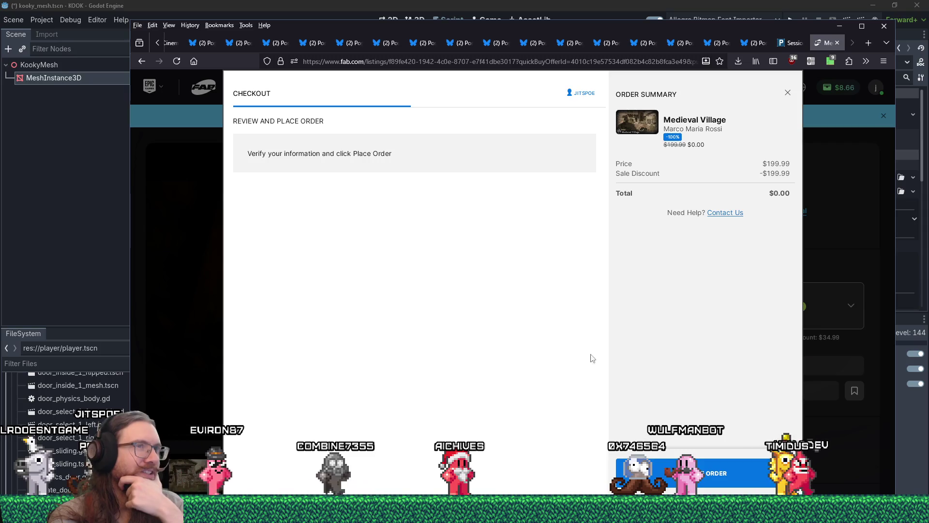
left_click(673, 482)
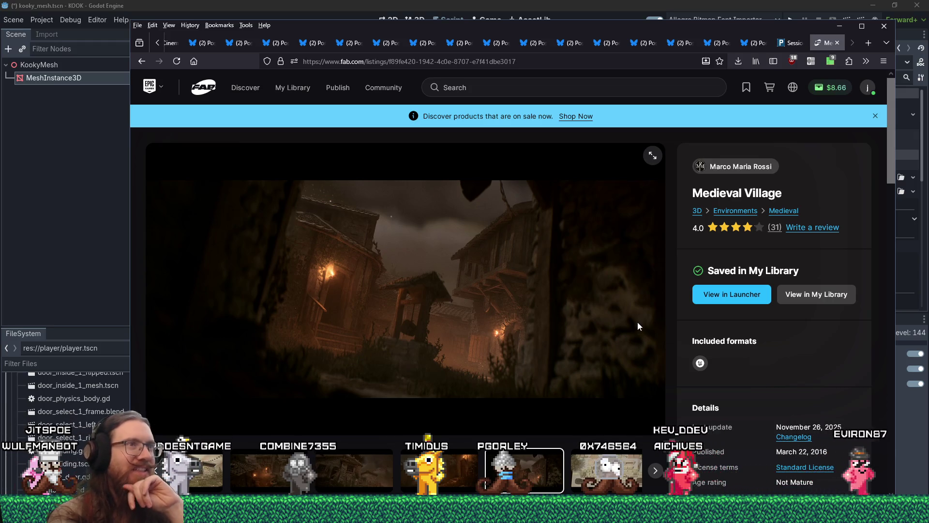
Step: Close the Fab and expired payment tabs and enlarge the Bluesky post's street photo
left_click(839, 42)
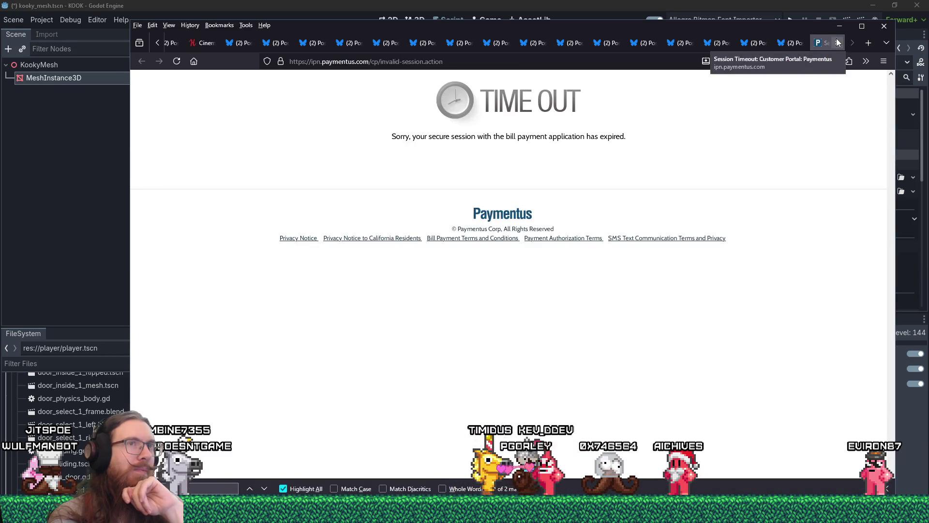
left_click(839, 43)
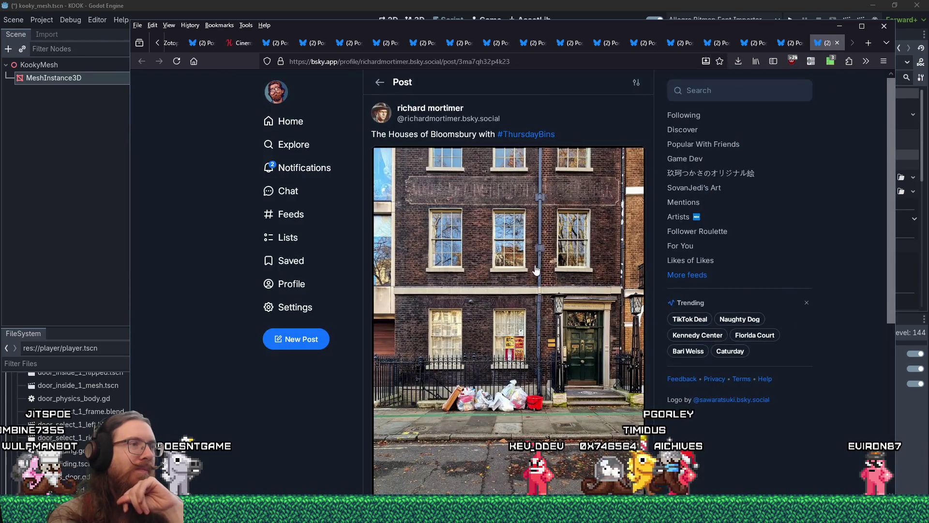
left_click(535, 266)
Step: Save the townhouse photo into e:\images\inspiration\quakelike\levels\london
right_click(544, 242)
left_click(562, 262)
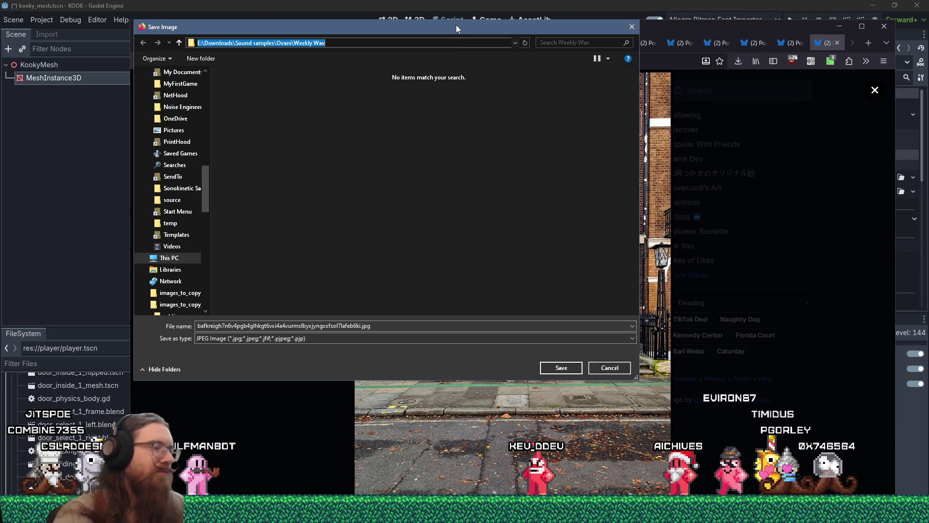
type("e:\\images=")
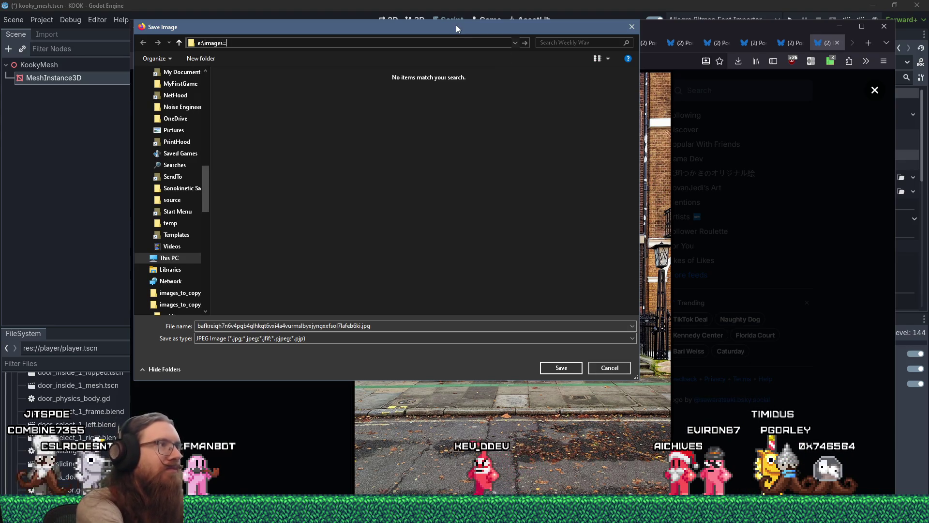
key("BackSpace")
type("\\inspirai")
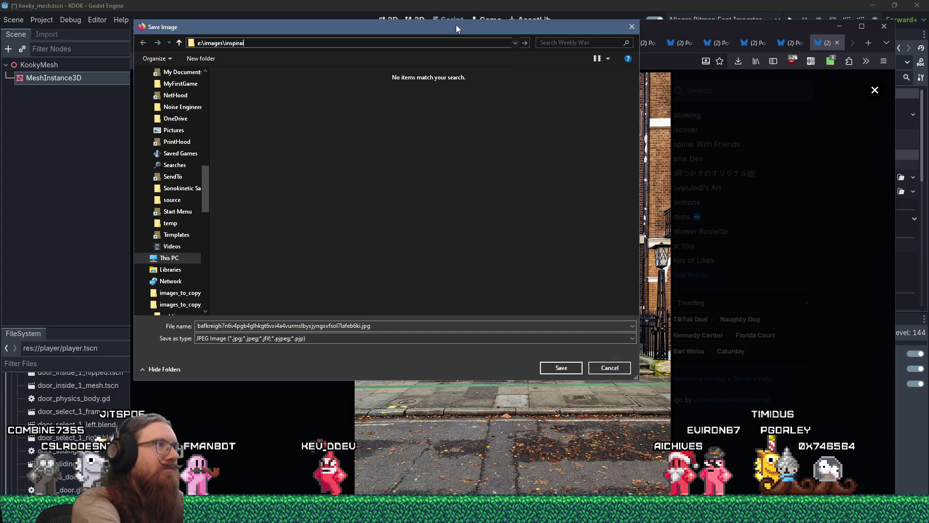
key("BackSpace")
key("BackSpace")
key("BackSpace")
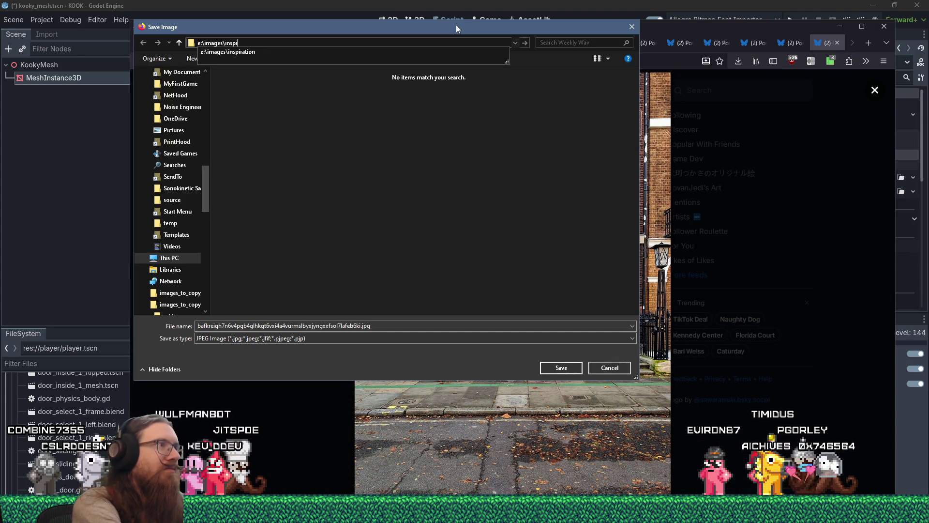
type("tion\\quakelike\\level")
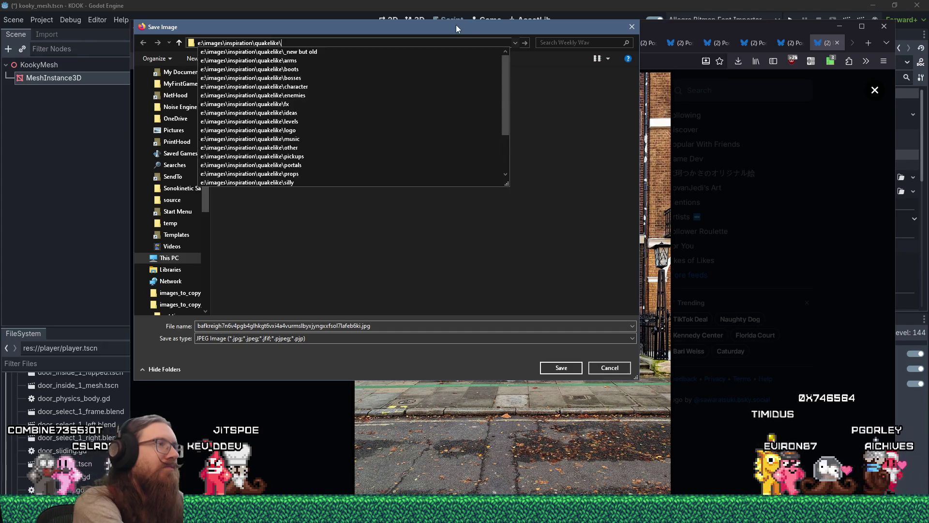
type("s\\london")
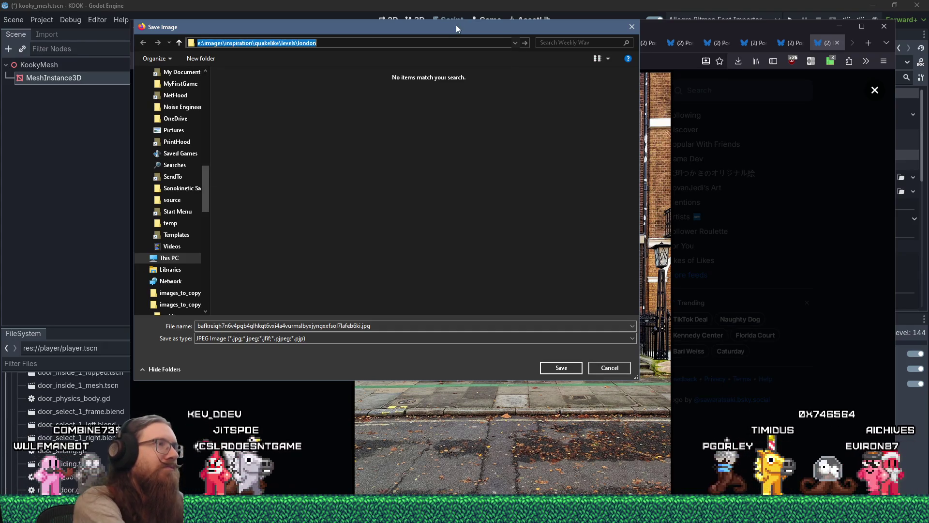
key("Return")
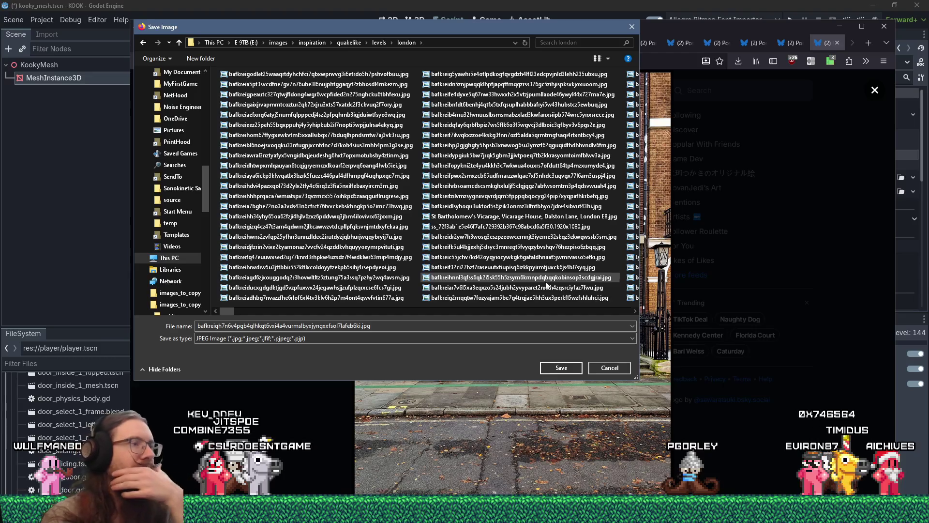
left_click(560, 368)
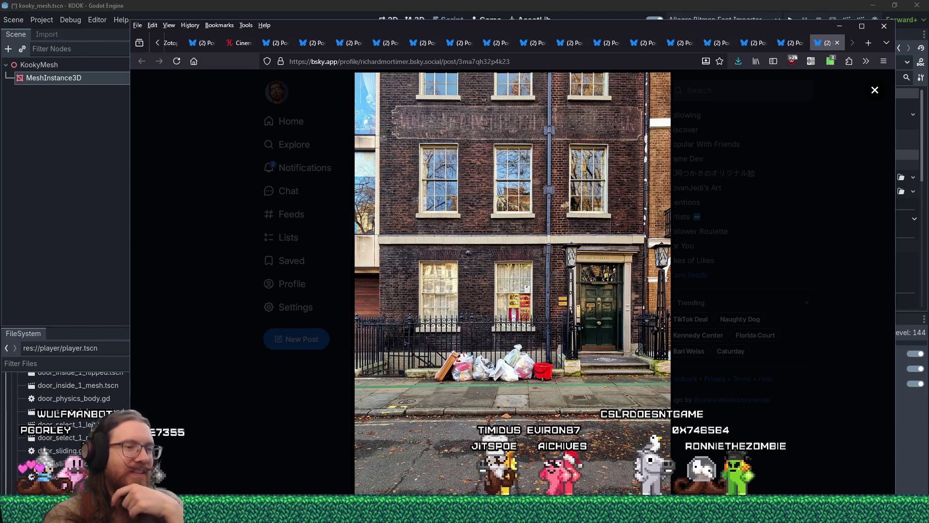
key("super+r")
Step: Run TrenchBroom from e:\programs and browse the map sources folder for london1.map
type("projec")
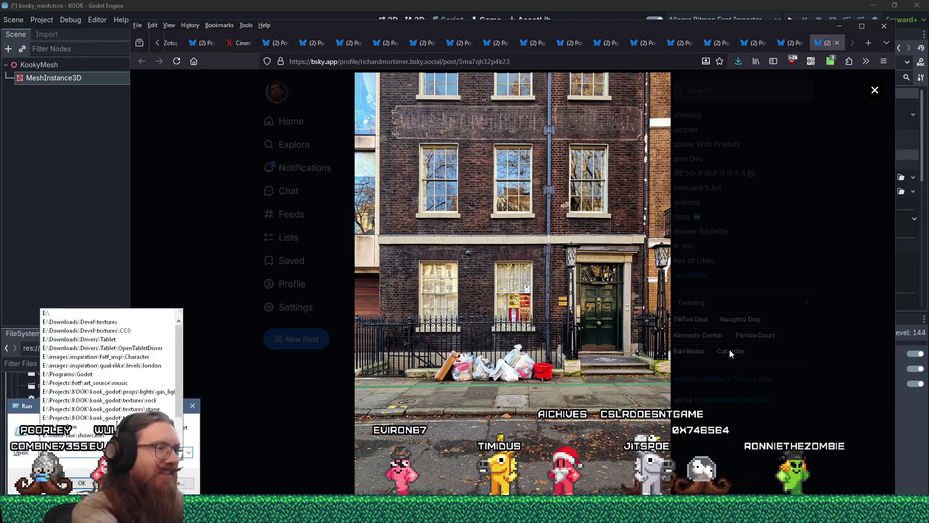
key("BackSpace")
key("BackSpace")
key("BackSpace")
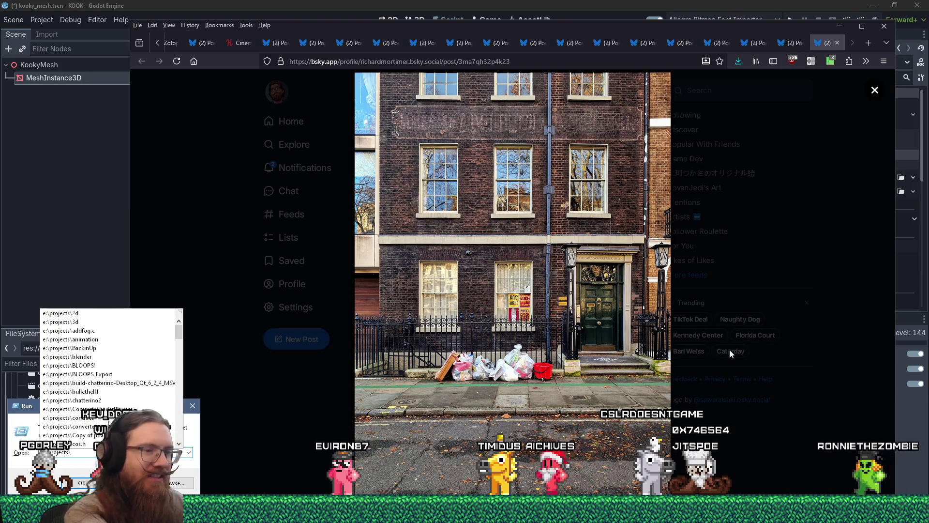
type("e:\\programs\\t")
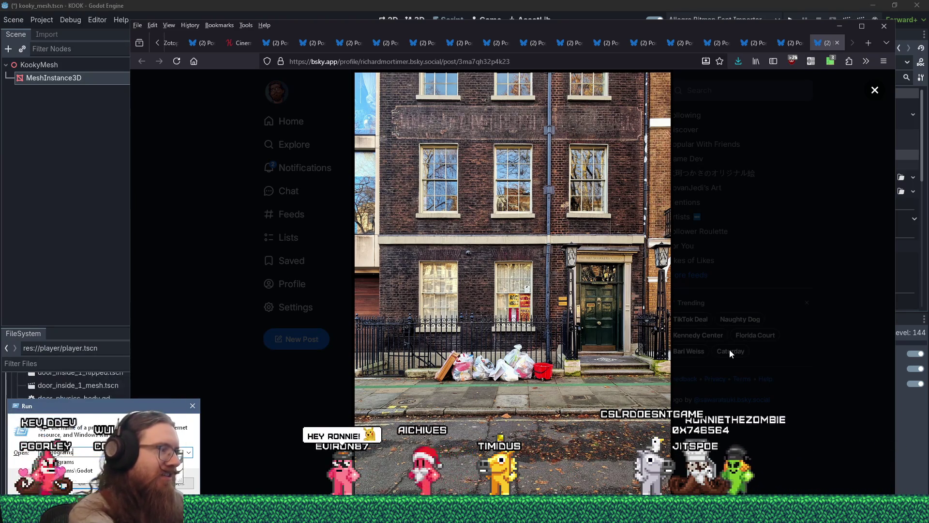
type("renchbro")
key("Return")
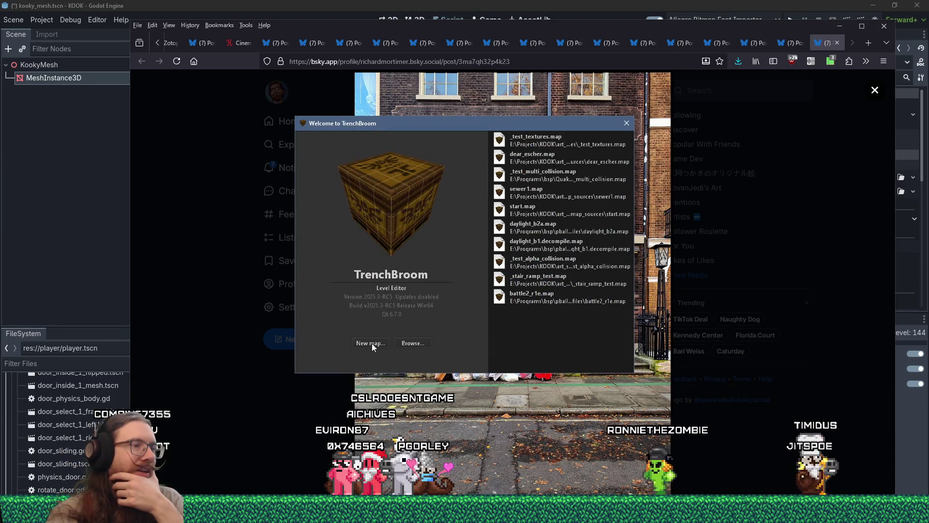
left_click(423, 344)
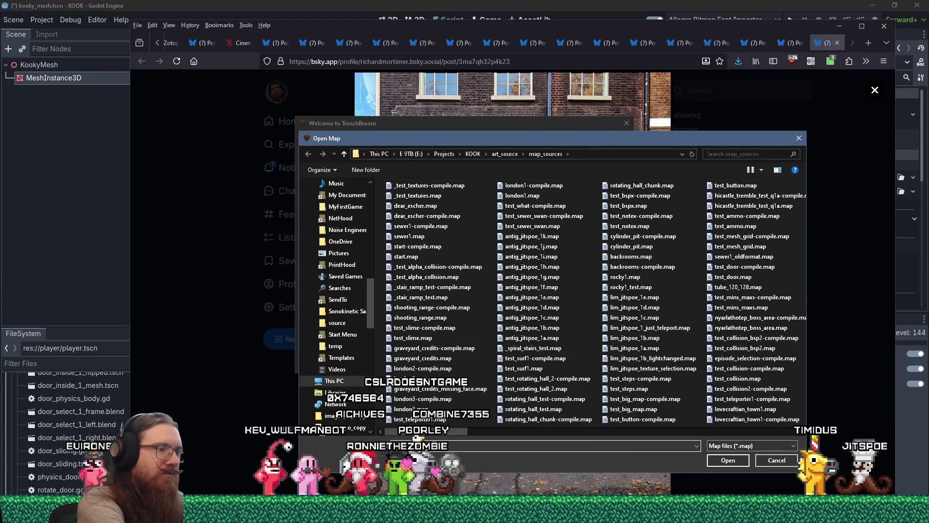
key("Escape")
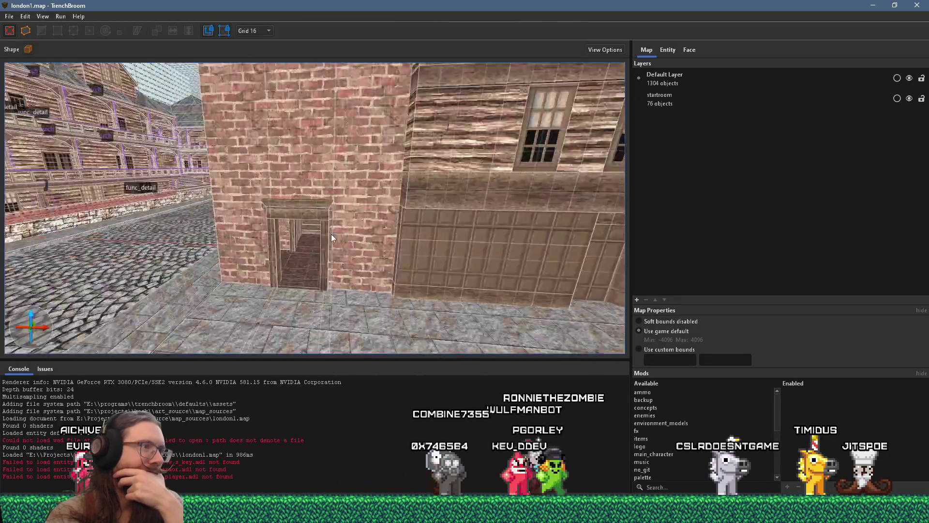
Step: Fly the camera along the cobbled street and facade, then select the iron railing func_wall
mouse_move(331, 237)
left_mouse_down()
mouse_move(381, 190)
mouse_move(150, 233)
mouse_move(180, 182)
mouse_move(505, 199)
mouse_move(262, 196)
mouse_move(342, 239)
mouse_move(217, 201)
mouse_move(289, 213)
left_mouse_up()
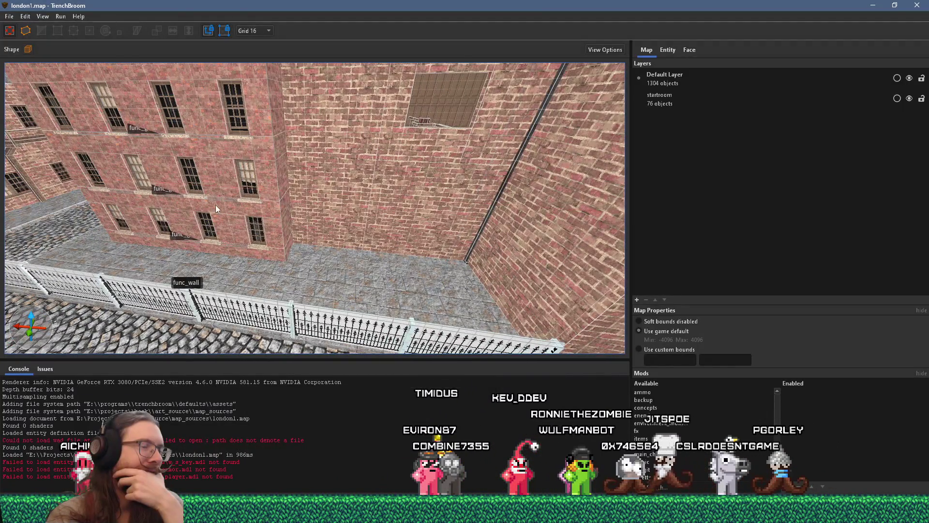
mouse_move(216, 204)
left_mouse_down()
mouse_move(212, 246)
mouse_move(301, 275)
mouse_move(494, 168)
mouse_move(396, 199)
mouse_move(512, 137)
mouse_move(366, 205)
mouse_move(493, 124)
mouse_move(483, 129)
mouse_move(298, 239)
left_mouse_up()
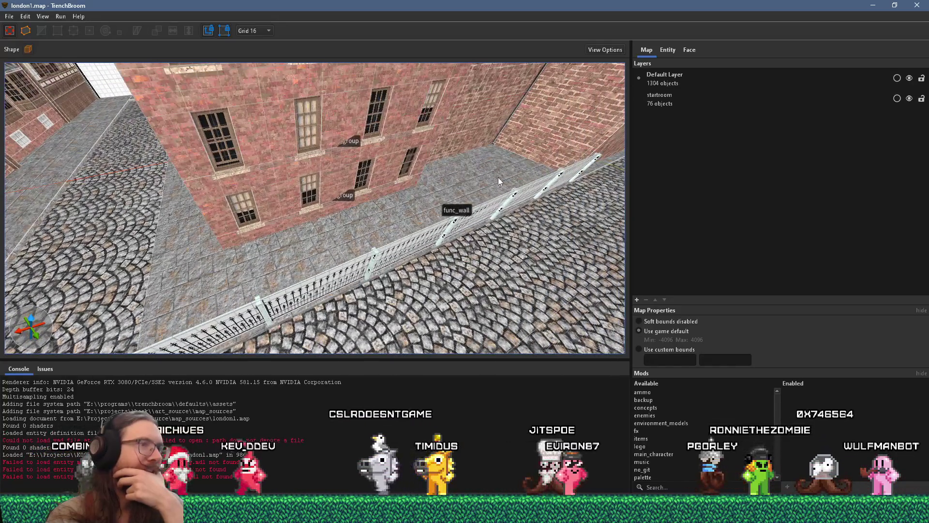
mouse_move(229, 224)
left_mouse_down()
mouse_move(461, 143)
mouse_move(394, 197)
mouse_move(283, 229)
mouse_move(300, 213)
mouse_move(447, 175)
mouse_move(416, 187)
mouse_move(442, 149)
mouse_move(292, 109)
mouse_move(295, 86)
mouse_move(469, 126)
mouse_move(461, 176)
mouse_move(179, 175)
mouse_move(178, 203)
left_mouse_up()
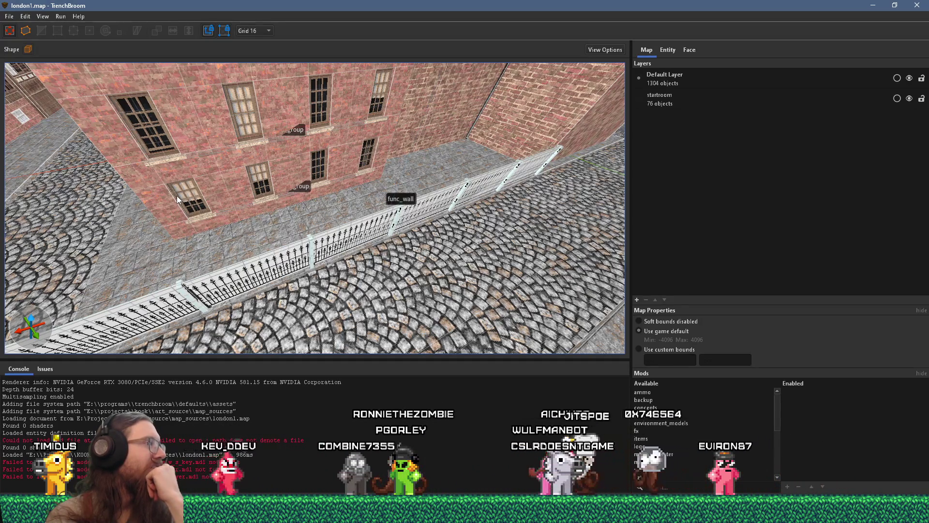
mouse_move(228, 205)
left_mouse_down()
mouse_move(325, 212)
mouse_move(199, 217)
mouse_move(199, 206)
mouse_move(259, 230)
left_mouse_up()
left_click(325, 212)
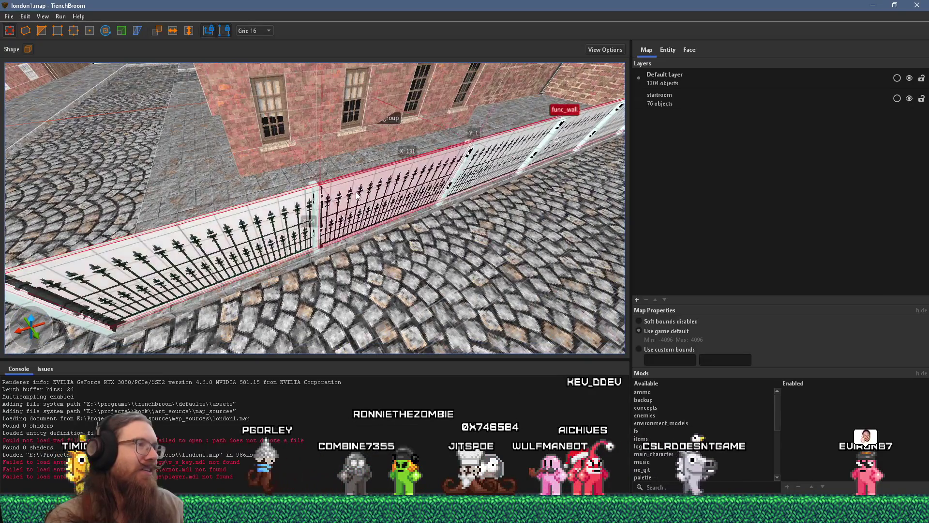
Step: Select the left and right railing sections and level the view with the building
left_click(259, 229)
left_click(353, 208, "ctrl")
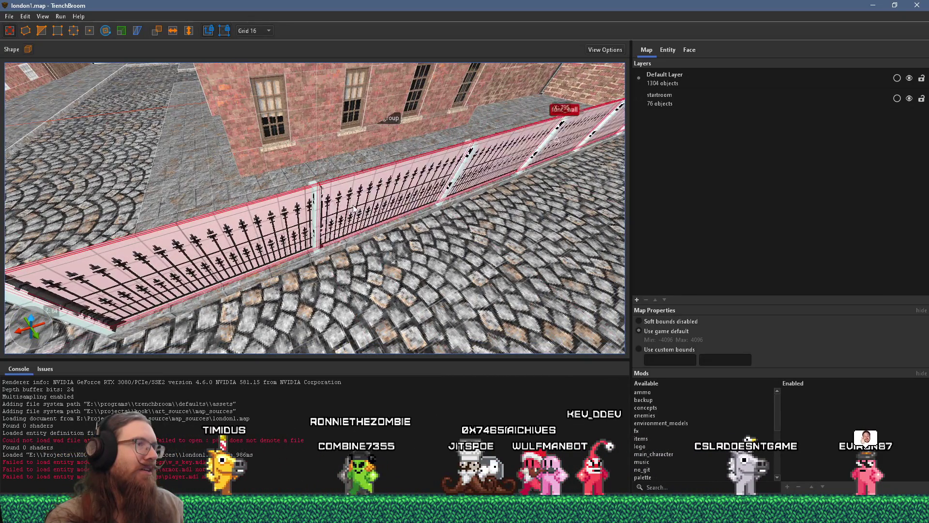
mouse_move(288, 219)
left_mouse_down()
mouse_move(258, 211)
mouse_move(242, 249)
mouse_move(334, 190)
mouse_move(385, 220)
mouse_move(222, 266)
mouse_move(456, 284)
mouse_move(394, 286)
mouse_move(287, 218)
left_mouse_up()
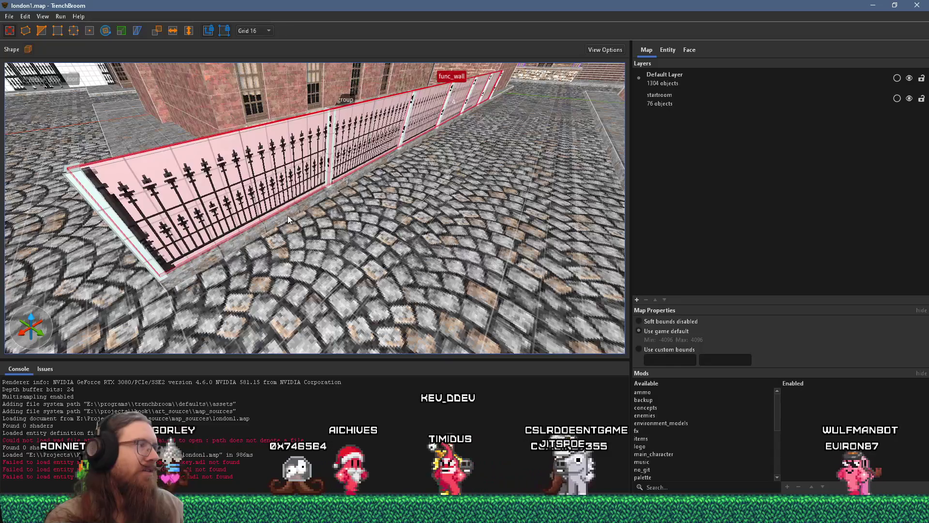
mouse_move(302, 200)
left_mouse_down()
mouse_move(334, 190)
mouse_move(315, 234)
mouse_move(323, 213)
mouse_move(406, 268)
mouse_move(332, 199)
left_mouse_up()
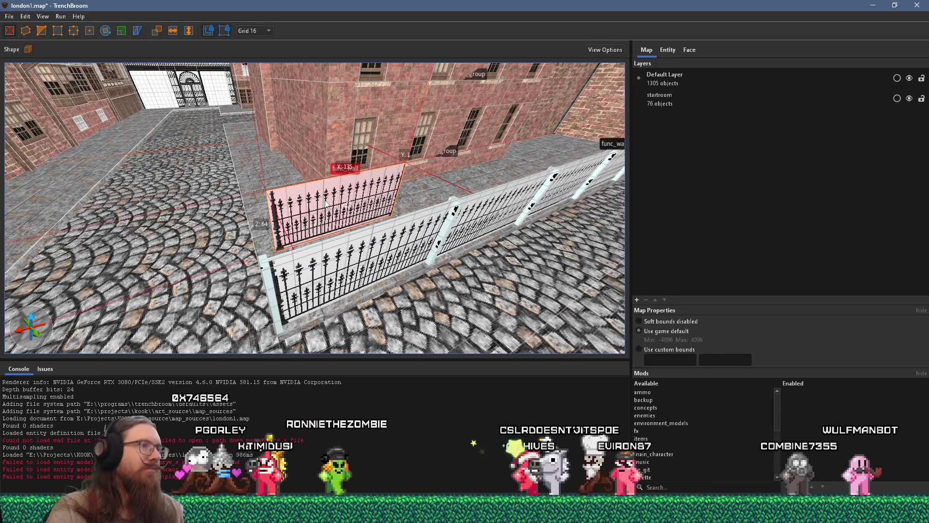
Step: Slide the new panel's iron_fence1 texture to X offset -183 so the gate shows
left_click(689, 50)
left_click_drag(644, 145, 800, 162)
left_click_drag(708, 161, 870, 159)
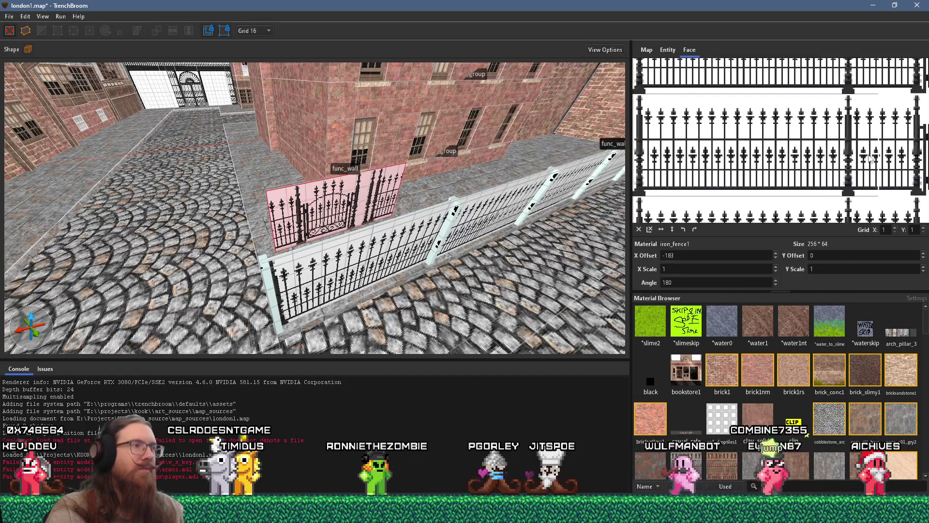
Step: Shift the gate texture horizontally across the panel face
scroll(721, 191, "up", 4)
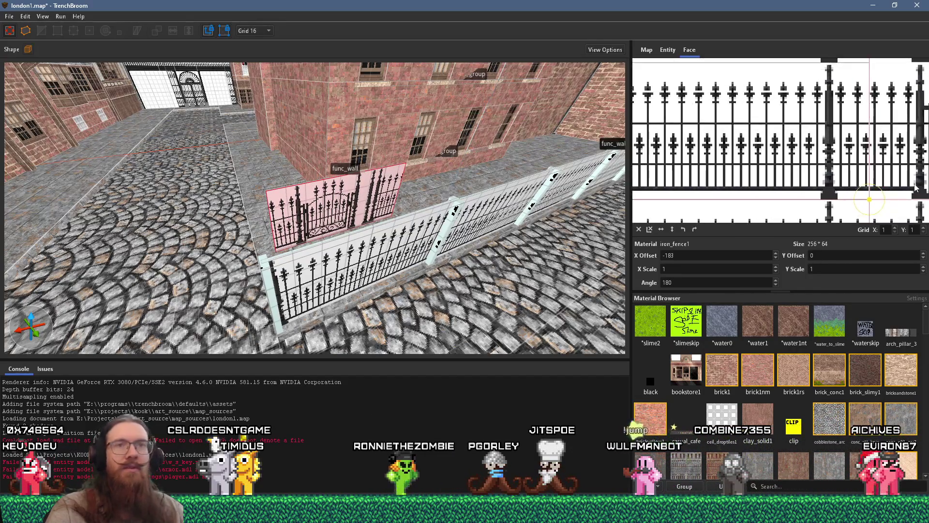
scroll(875, 156, "down", 3)
mouse_move(823, 150)
left_mouse_down()
mouse_move(728, 147)
mouse_move(851, 151)
left_mouse_up()
scroll(729, 146, "up", 3)
scroll(851, 151, "up", 3)
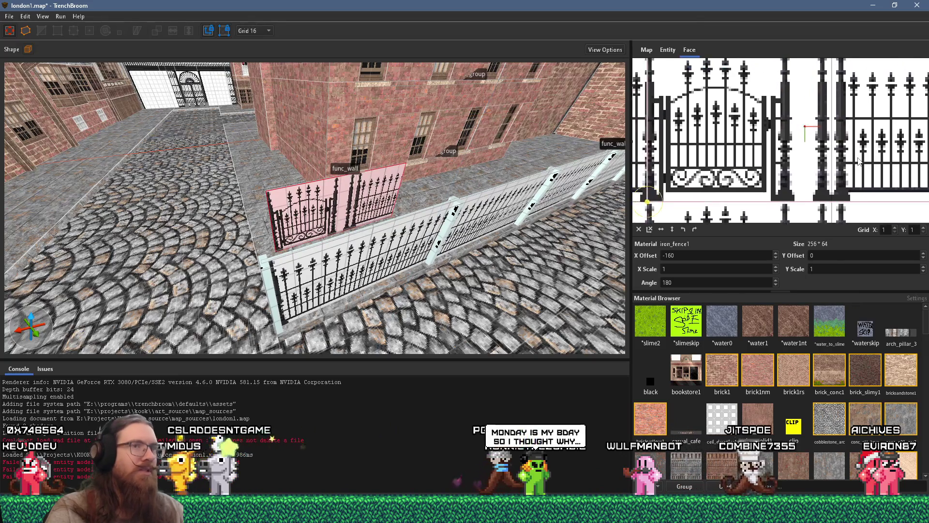
scroll(431, 173, "up", 3)
scroll(431, 173, "up", 8)
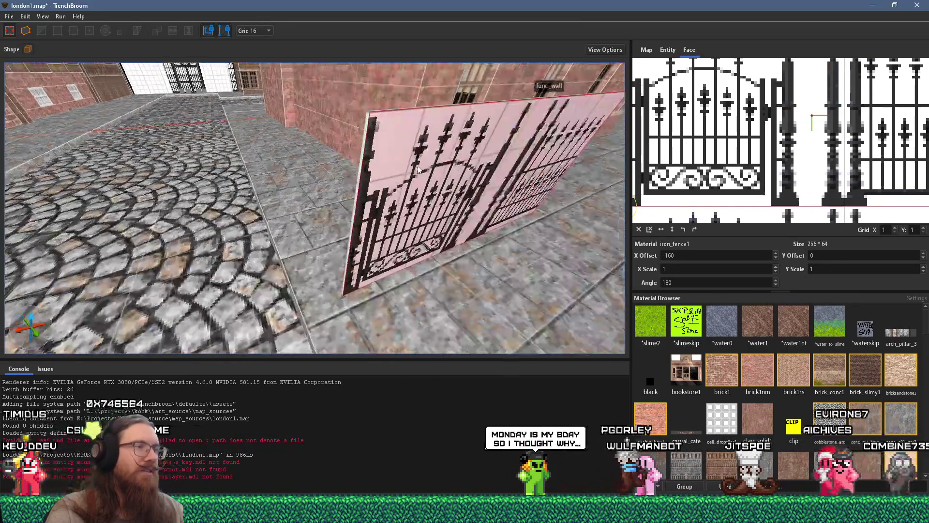
scroll(401, 166, "up", 5)
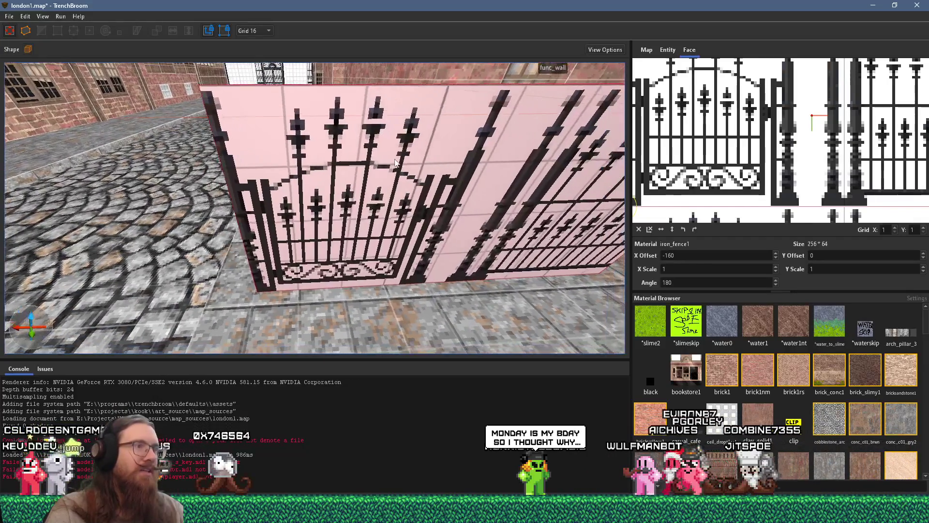
Step: Set the grid to 1 unit and scroll the X offset to -166
double_click(726, 257)
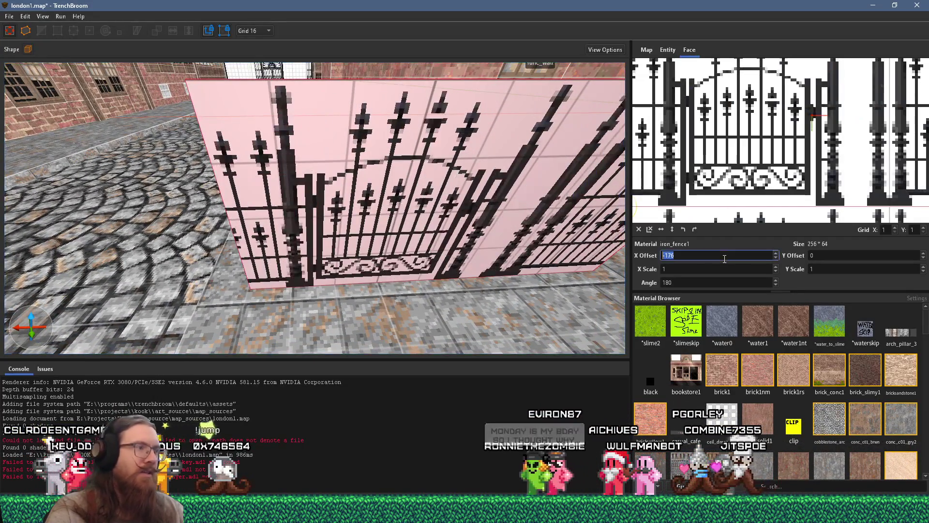
left_click(268, 30)
left_click(252, 40)
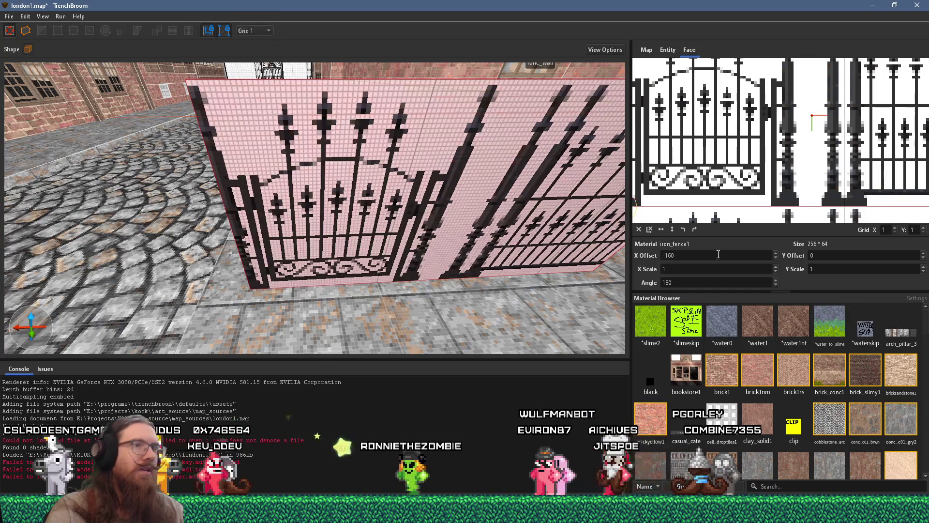
scroll(718, 254, "down", 3)
scroll(717, 254, "down", 3)
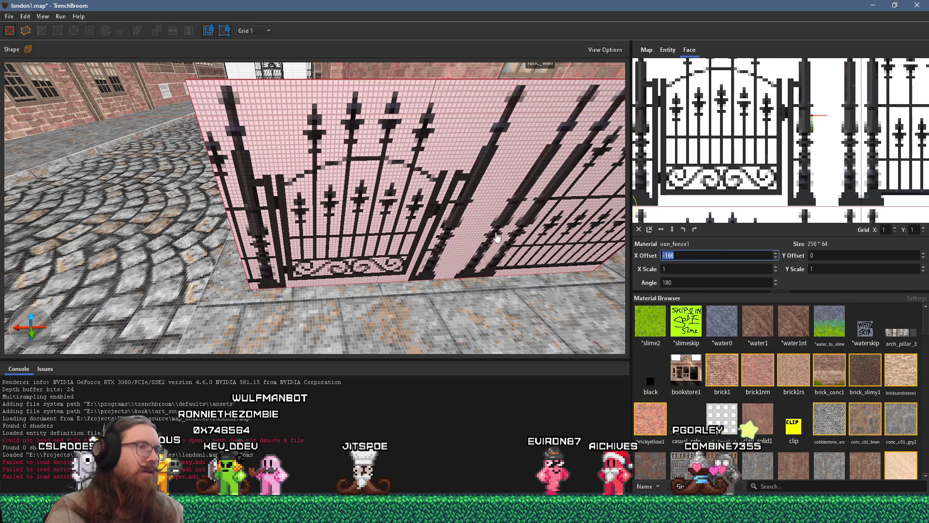
scroll(501, 237, "down", 5)
left_click(402, 239)
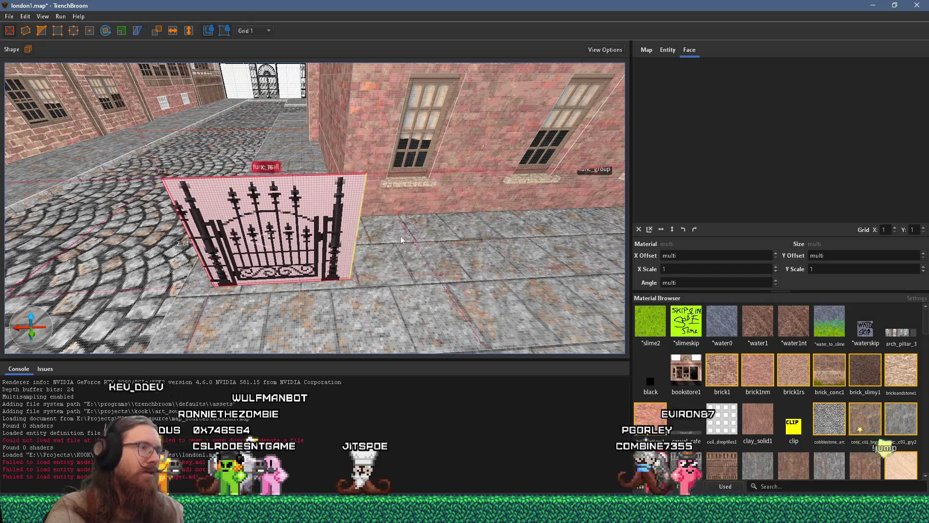
Step: Slide the gate panel to the left toward the neighbouring fence
scroll(401, 239, "up", 5)
scroll(436, 232, "down", 3)
scroll(489, 224, "down", 2)
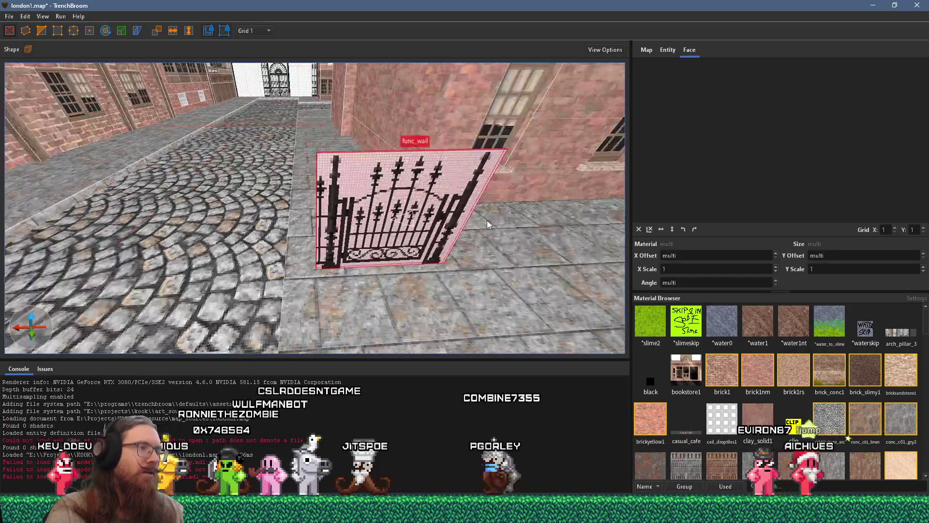
scroll(337, 235, "down", 2)
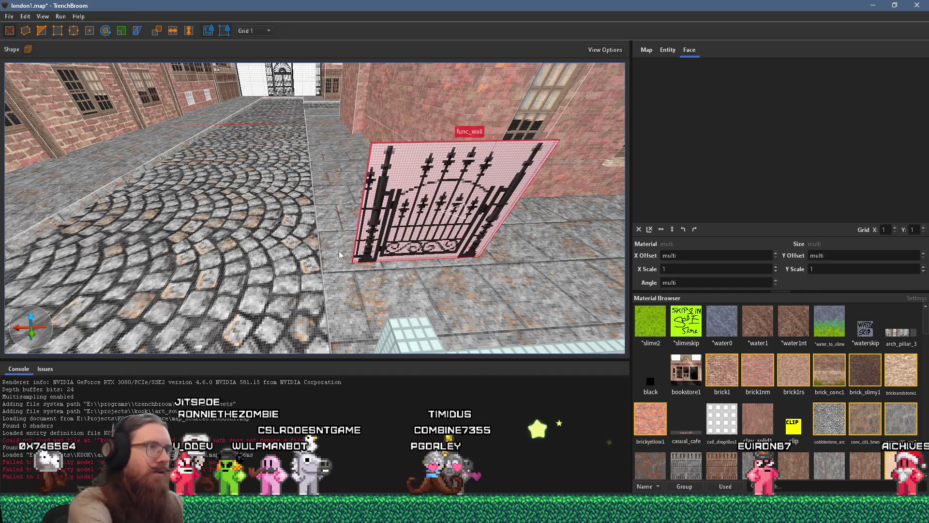
scroll(339, 250, "up", 4)
key("d")
mouse_move(293, 200)
left_mouse_down()
mouse_move(274, 201)
mouse_move(283, 199)
left_mouse_up()
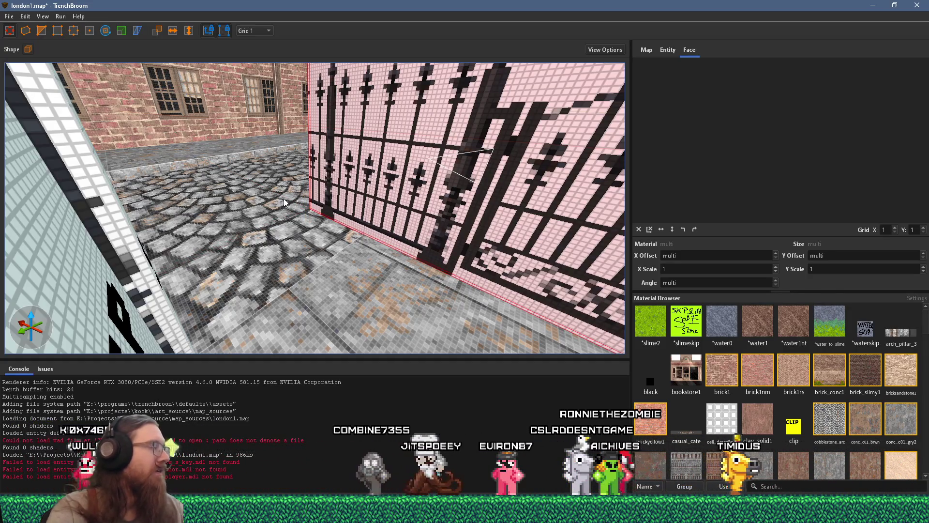
Step: Stretch the gate panel leftward so it lines up beside the neighbouring fence
left_click_drag(255, 181, 387, 163)
mouse_move(276, 190)
left_mouse_down()
mouse_move(21, 196)
mouse_move(62, 195)
mouse_move(107, 229)
mouse_move(280, 237)
mouse_move(238, 244)
mouse_move(248, 241)
mouse_move(215, 228)
left_mouse_up()
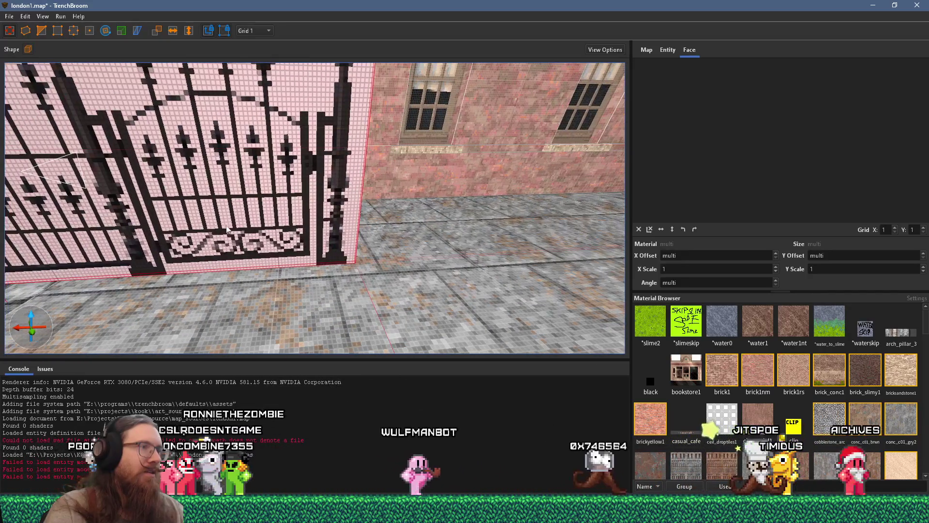
mouse_move(437, 230)
left_mouse_down()
mouse_move(381, 218)
mouse_move(405, 217)
left_mouse_up()
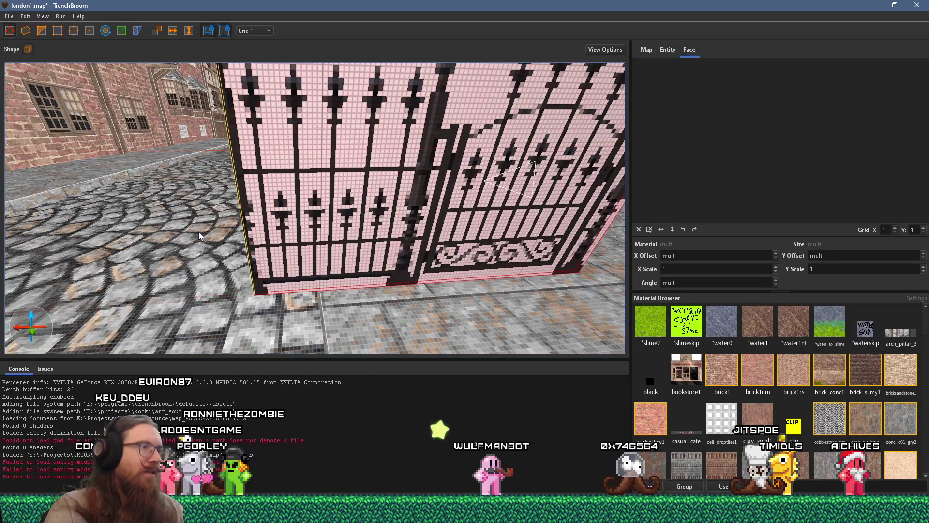
scroll(202, 228, "down", 5)
mouse_move(212, 254)
left_mouse_down()
mouse_move(414, 284)
mouse_move(620, 270)
mouse_move(544, 271)
left_mouse_up()
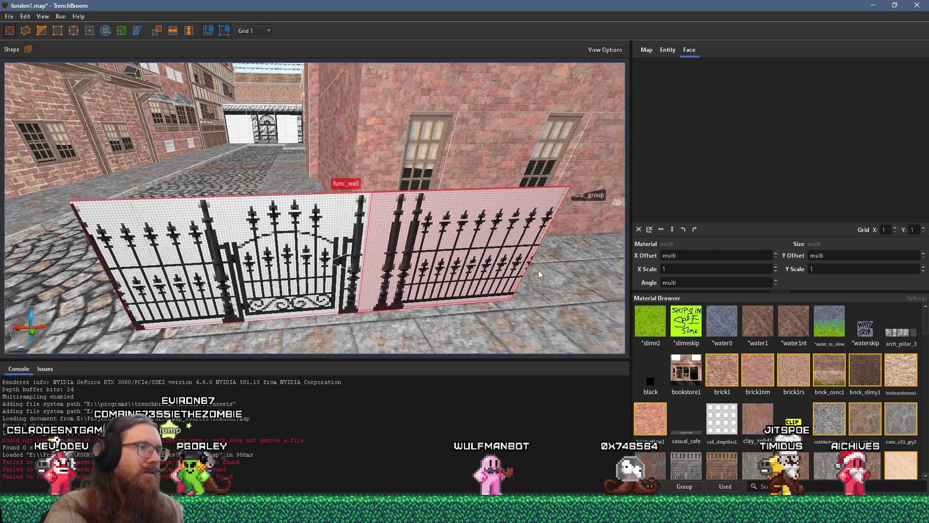
Step: Narrow the gate panel to 36 units wide and resize the narrow right gate brush to fit
scroll(544, 275, "up", 5)
left_click_drag(378, 254, 499, 247)
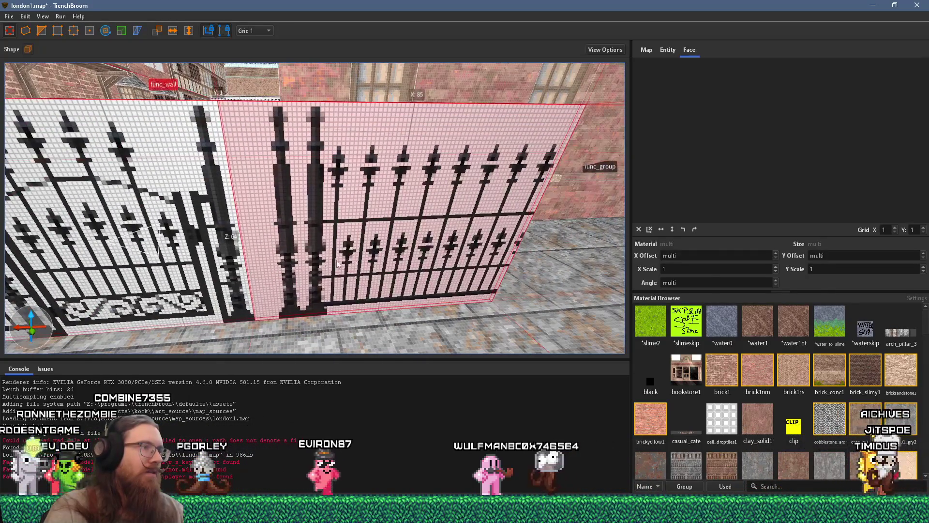
left_click_drag(460, 248, 370, 250)
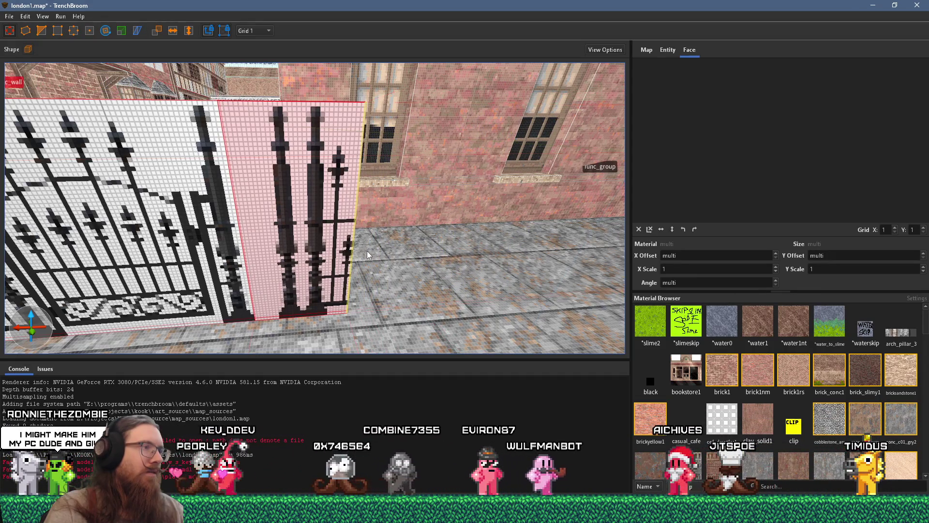
left_click_drag(234, 277, 285, 278)
key("ctrl+u")
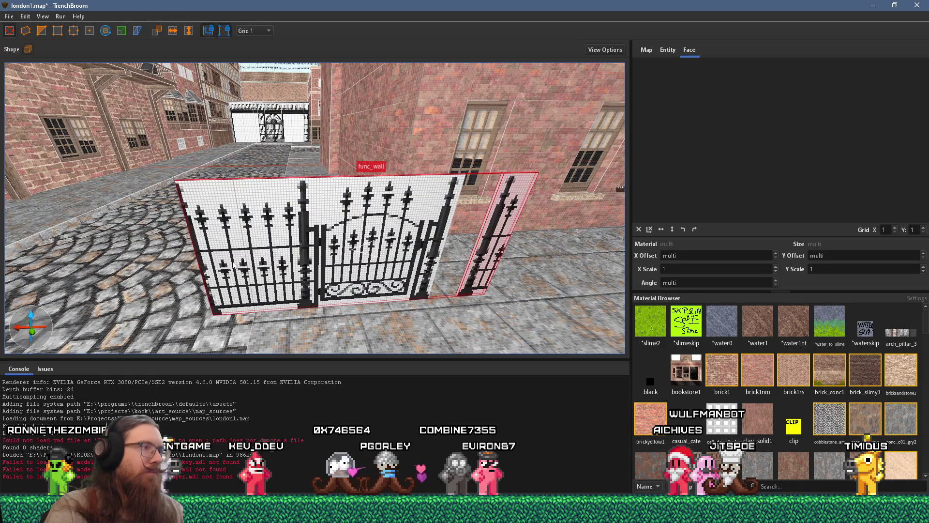
left_click_drag(526, 259, 579, 254)
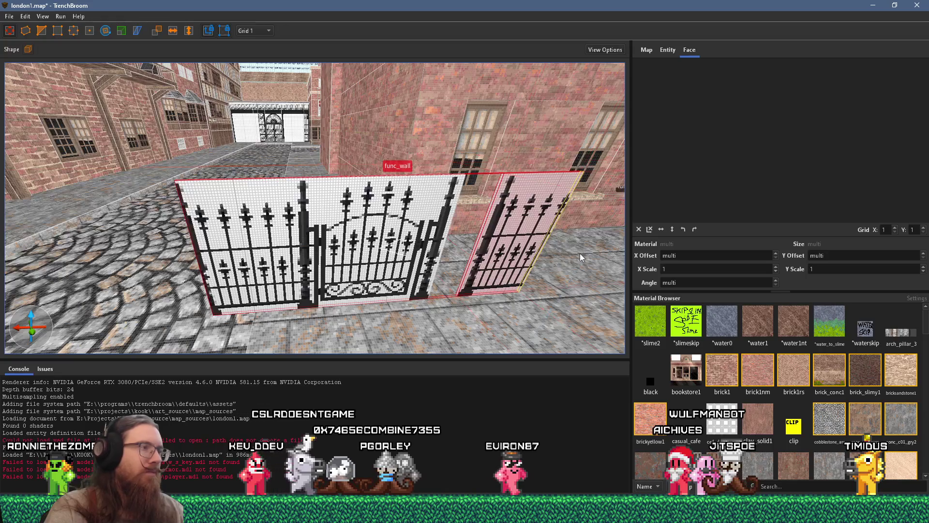
Step: Select the middle gate brush and nudge it sideways into line with the others
left_click(314, 259)
mouse_move(193, 263)
left_mouse_down()
mouse_move(268, 274)
mouse_move(359, 312)
left_mouse_up()
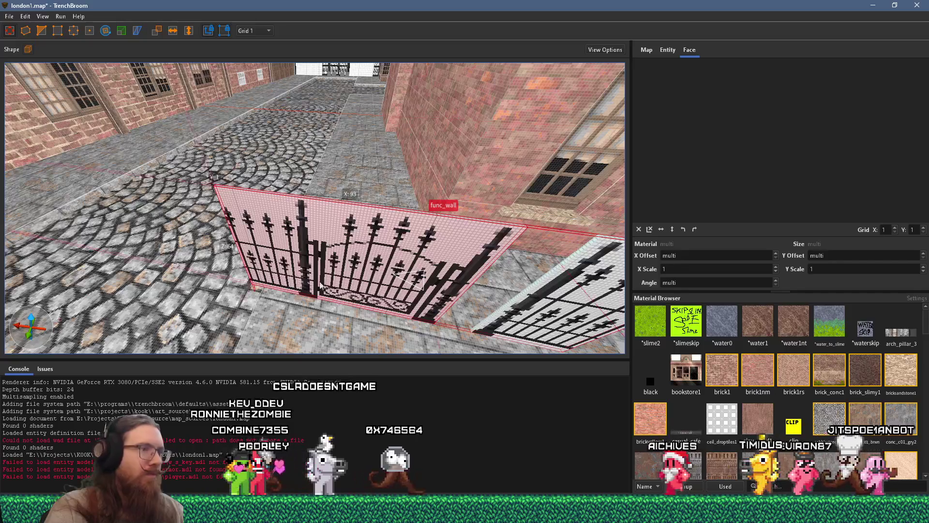
left_click(286, 273)
scroll(286, 274, "up", 8)
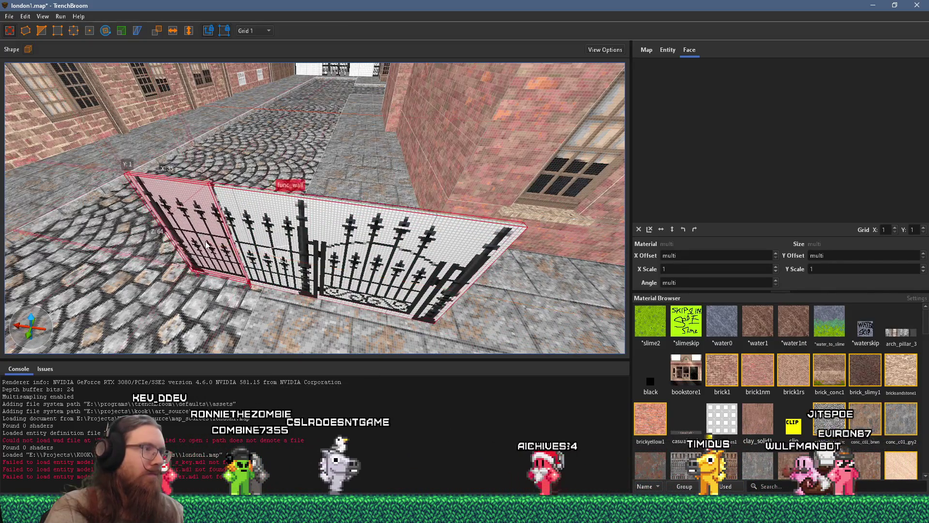
scroll(301, 216, "up", 10)
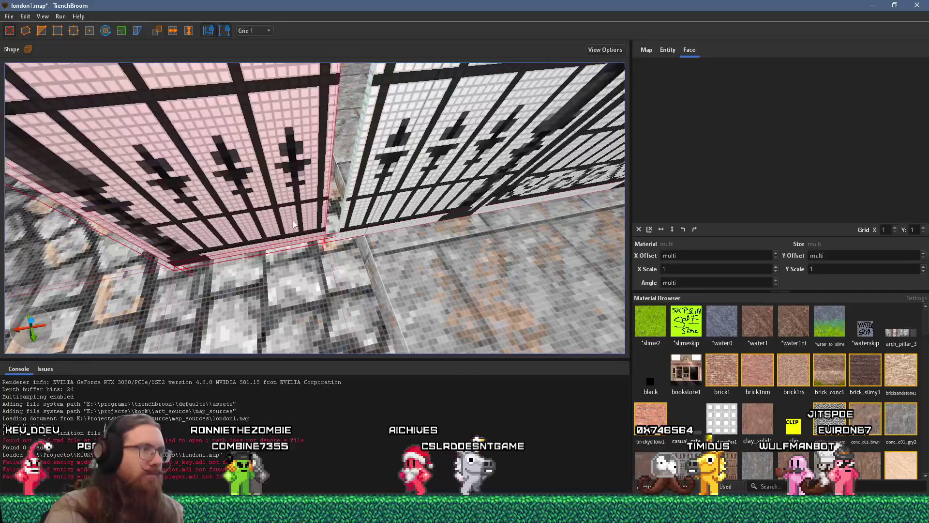
scroll(306, 228, "up", 3)
scroll(329, 221, "down", 8)
scroll(351, 216, "up", 8)
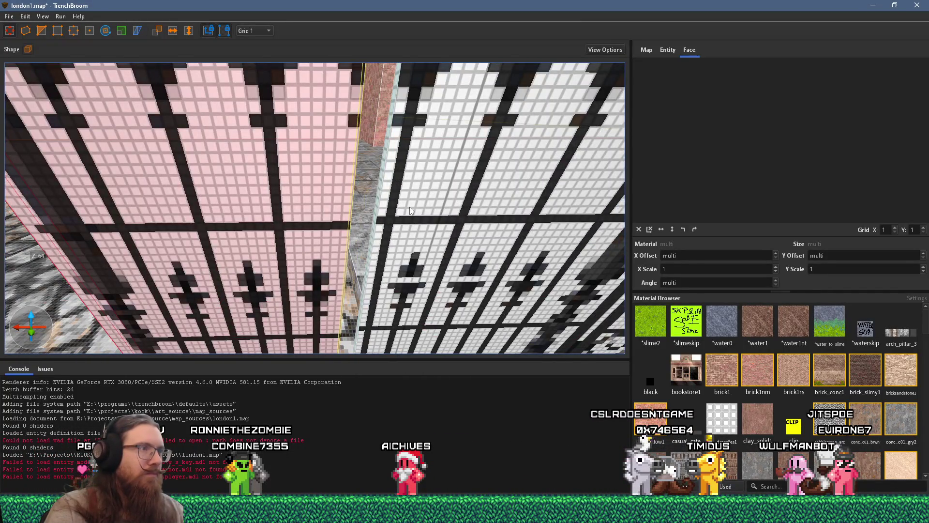
mouse_move(307, 237)
left_mouse_down()
mouse_move(333, 236)
mouse_move(324, 236)
left_mouse_up()
mouse_move(399, 257)
left_mouse_down()
mouse_move(323, 237)
mouse_move(311, 257)
mouse_move(306, 230)
mouse_move(332, 219)
mouse_move(425, 117)
mouse_move(361, 109)
mouse_move(256, 181)
mouse_move(207, 195)
left_mouse_up()
Step: Deselect the fence brush and select the whole iron gate
scroll(318, 247, "down", 4)
scroll(311, 252, "up", 4)
scroll(307, 230, "down", 5)
scroll(315, 145, "up", 5)
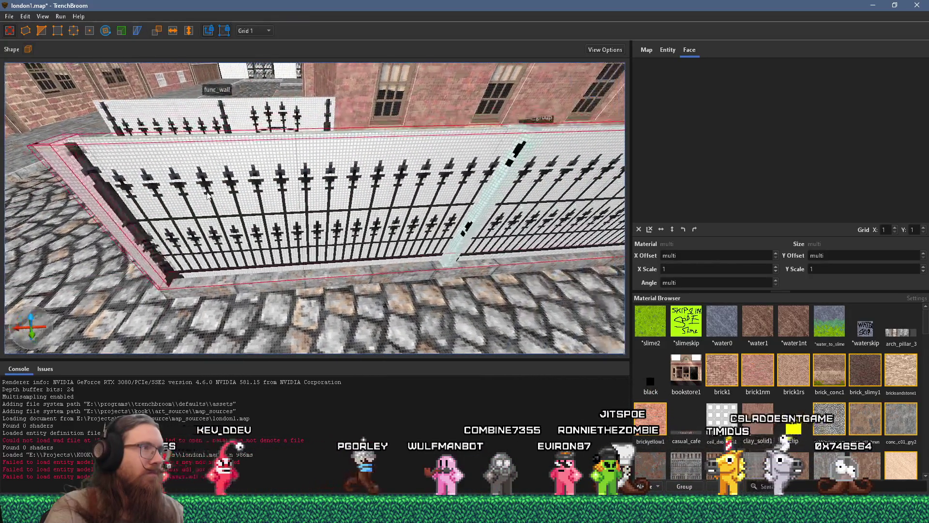
key("Escape")
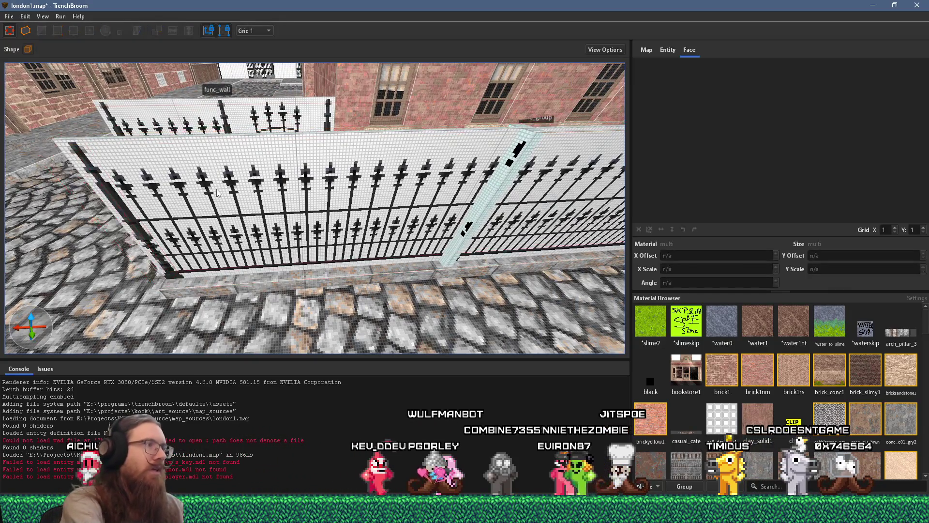
scroll(217, 188, "down", 5)
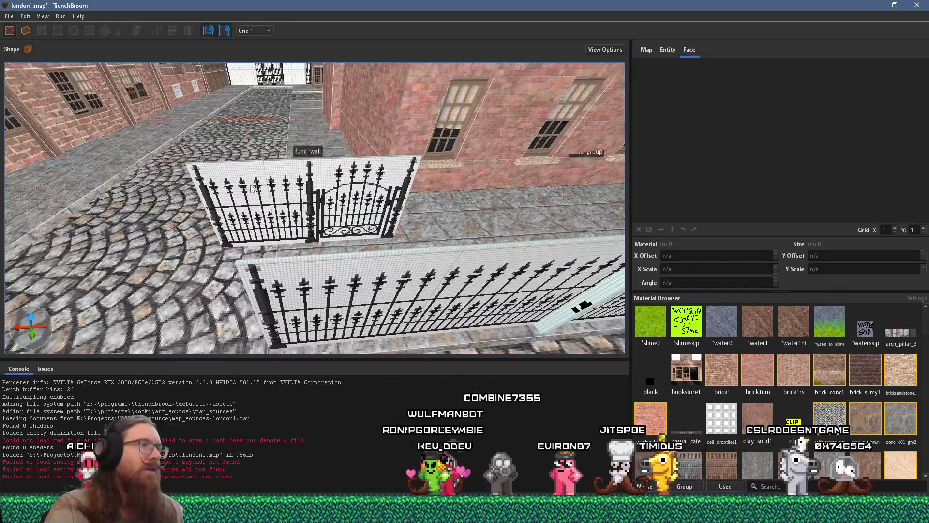
left_click(314, 186)
Step: Make the gate a func_detail_wall entity, then change it to func_detail_fence
right_click(359, 179)
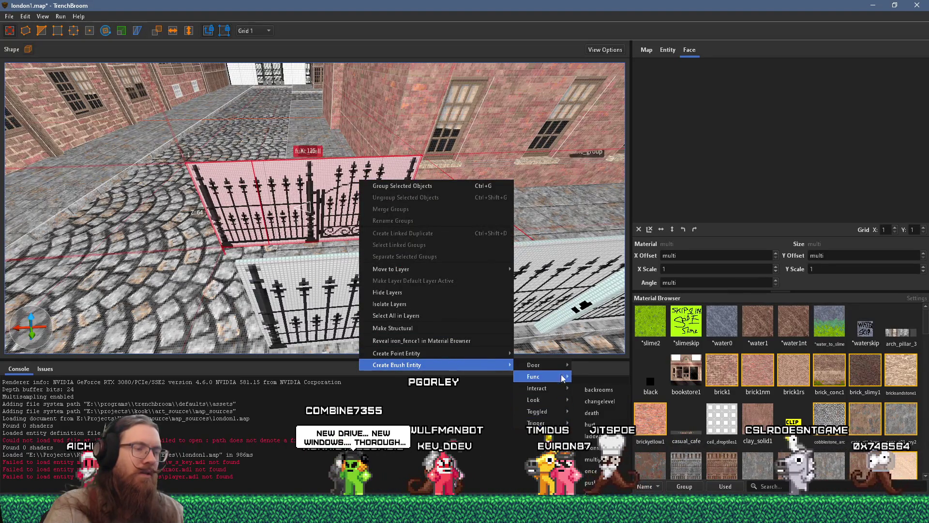
mouse_move(563, 380)
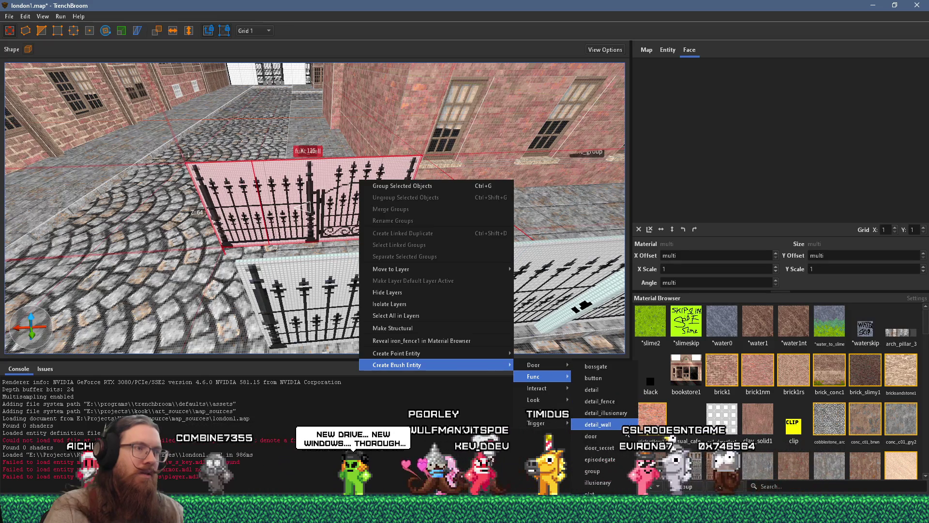
left_click(598, 424)
right_click(361, 230)
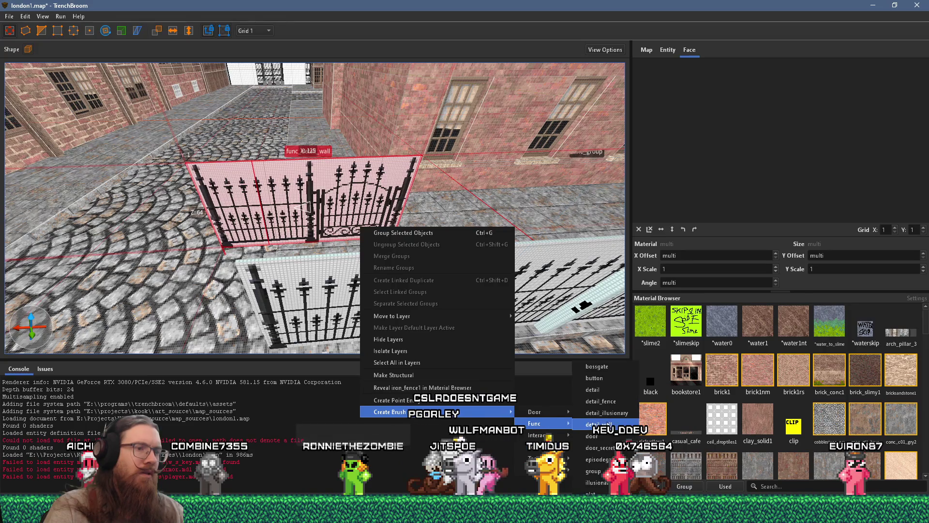
left_click(623, 408)
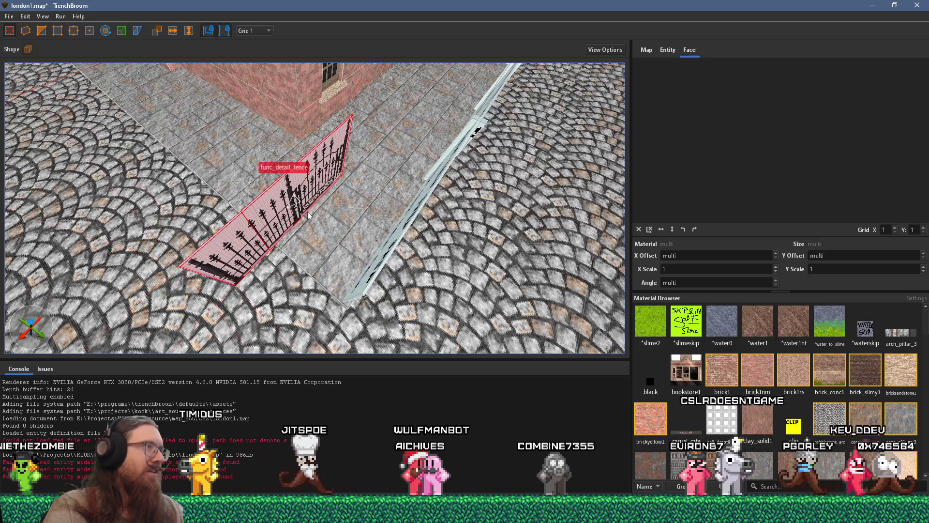
left_click(105, 31)
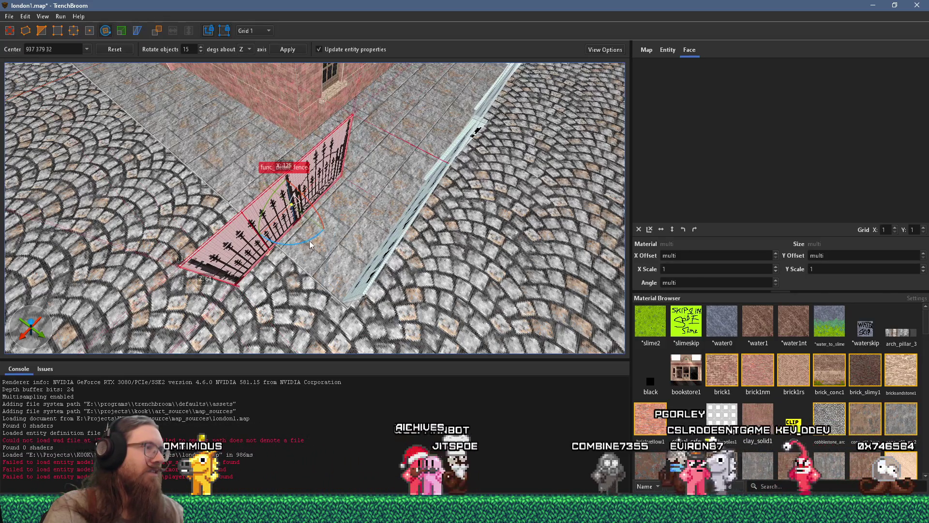
Step: Exit rotation, then select the fence section along the building and bring up its context menu
scroll(294, 189, "up", 5)
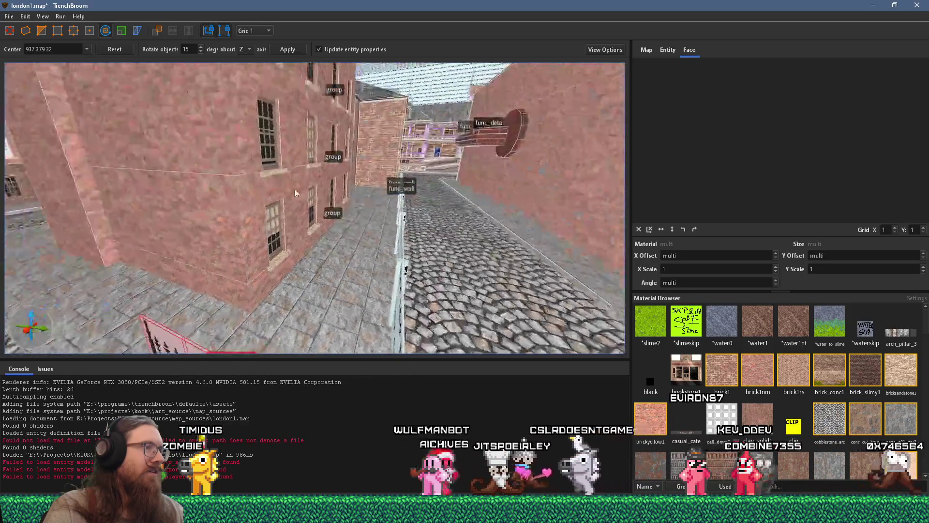
scroll(294, 193, "down", 10)
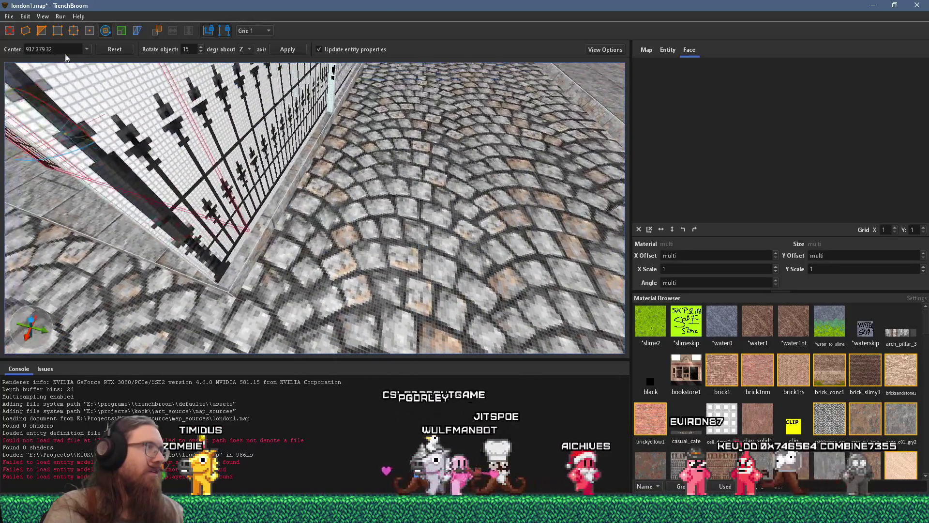
key("r")
scroll(84, 62, "down", 3)
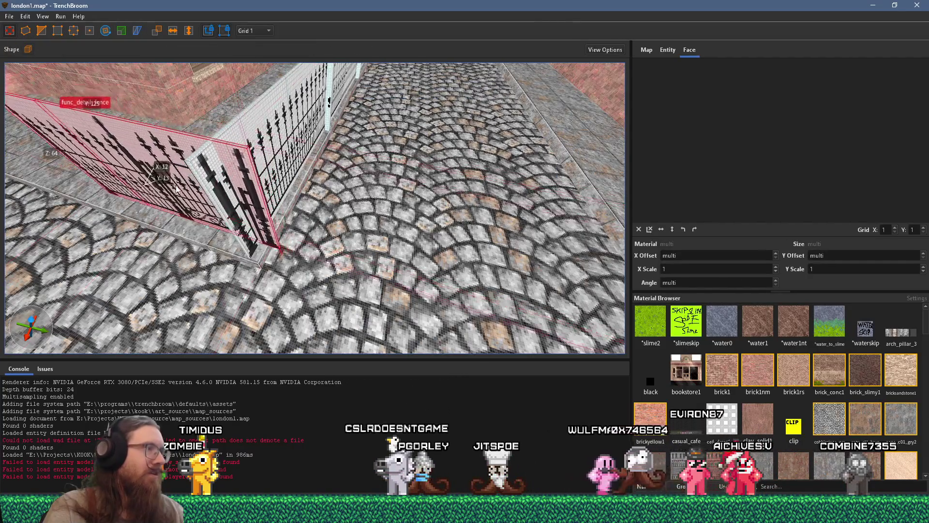
key("d")
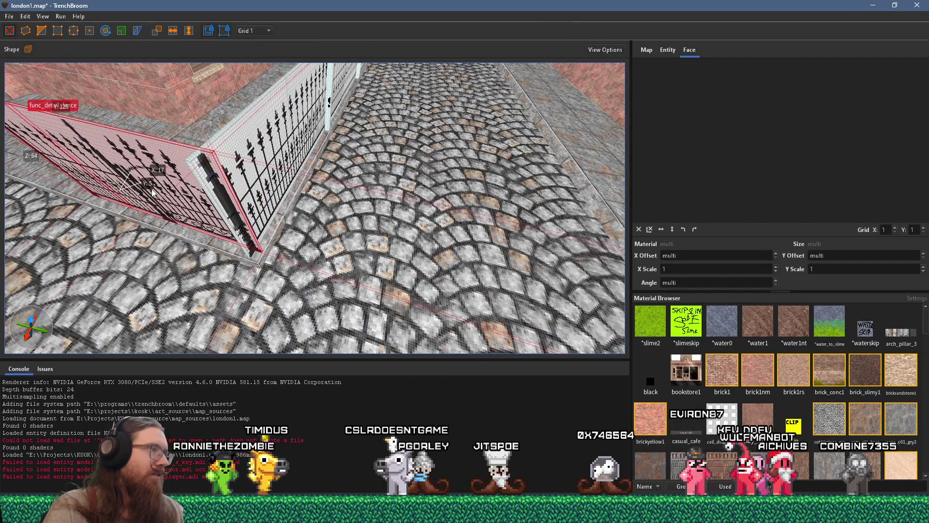
key("w")
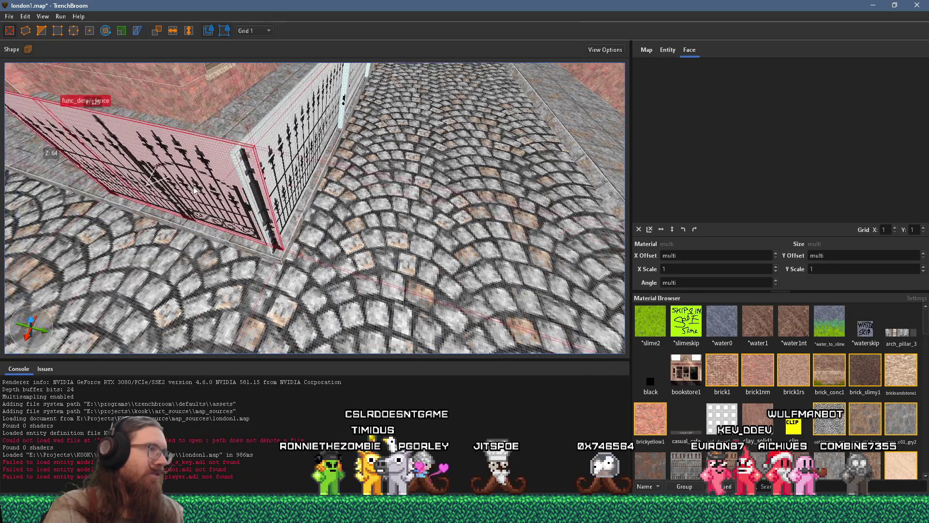
mouse_move(216, 189)
left_mouse_down()
mouse_move(276, 185)
mouse_move(263, 233)
mouse_move(332, 235)
mouse_move(341, 259)
mouse_move(304, 243)
mouse_move(197, 228)
mouse_move(213, 214)
mouse_move(297, 224)
mouse_move(310, 213)
mouse_move(256, 172)
mouse_move(201, 196)
left_mouse_up()
left_click(304, 219)
right_click(236, 163)
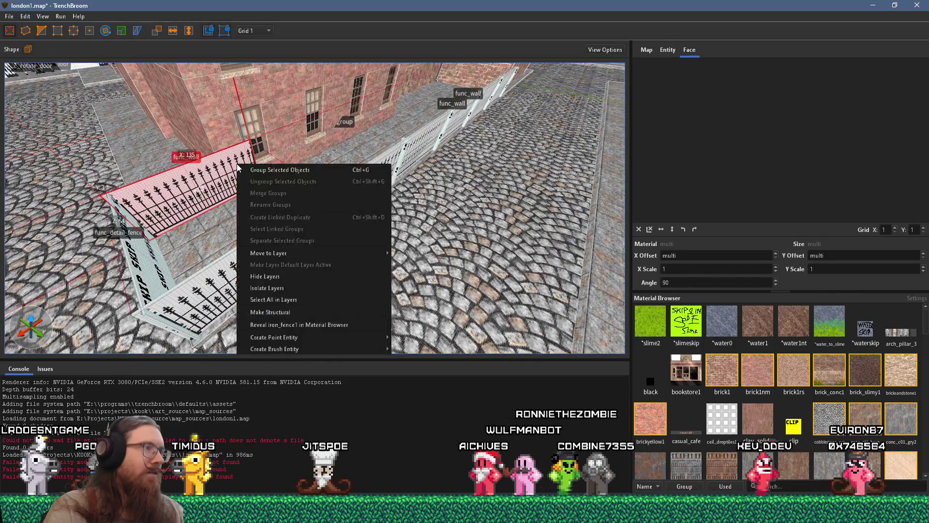
Step: Convert the fence section along the building into a func_detail_wall entity
mouse_move(316, 346)
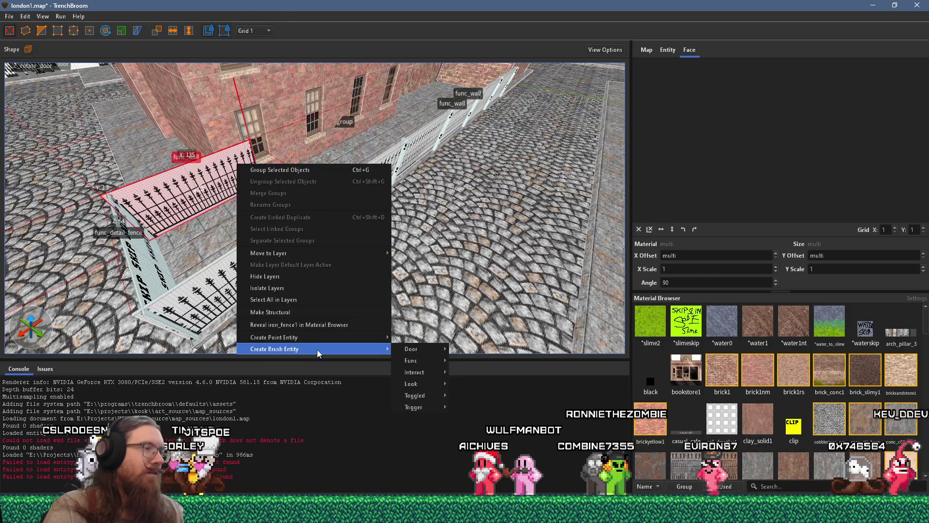
mouse_move(433, 361)
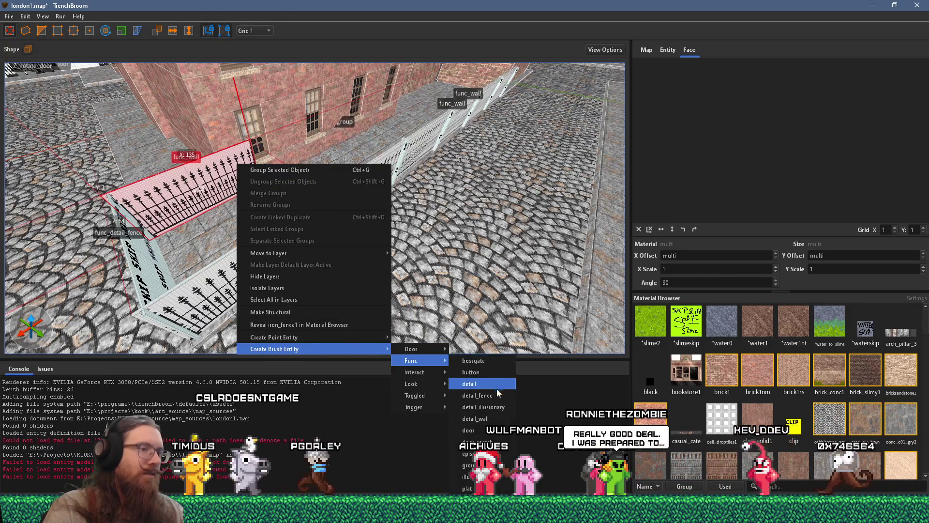
left_click(499, 418)
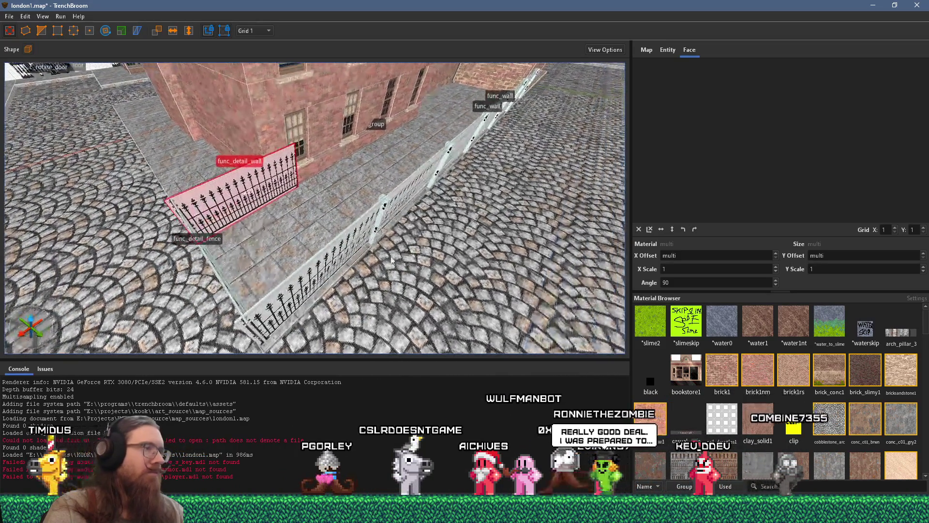
Step: Convert the long street fence into a func_detail_wall entity as well
left_click(332, 246)
right_click(331, 244)
mouse_move(464, 427)
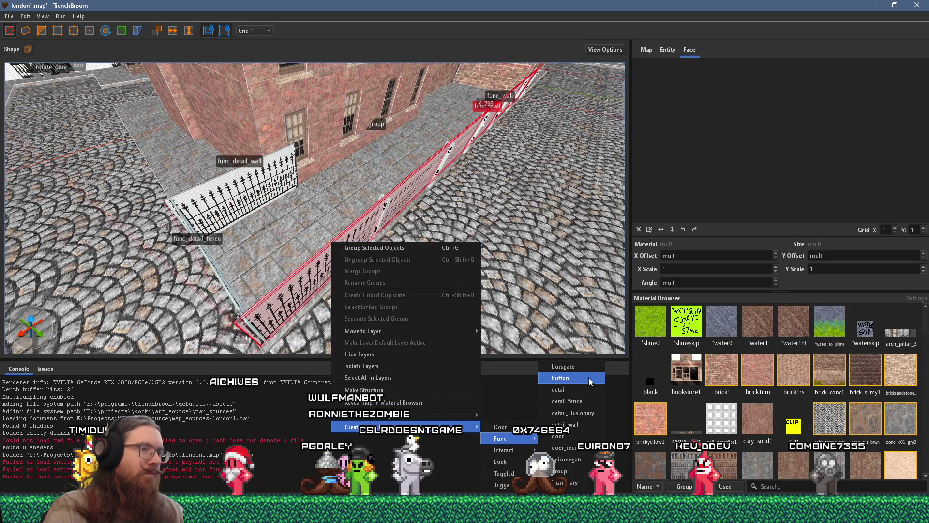
left_click(597, 428)
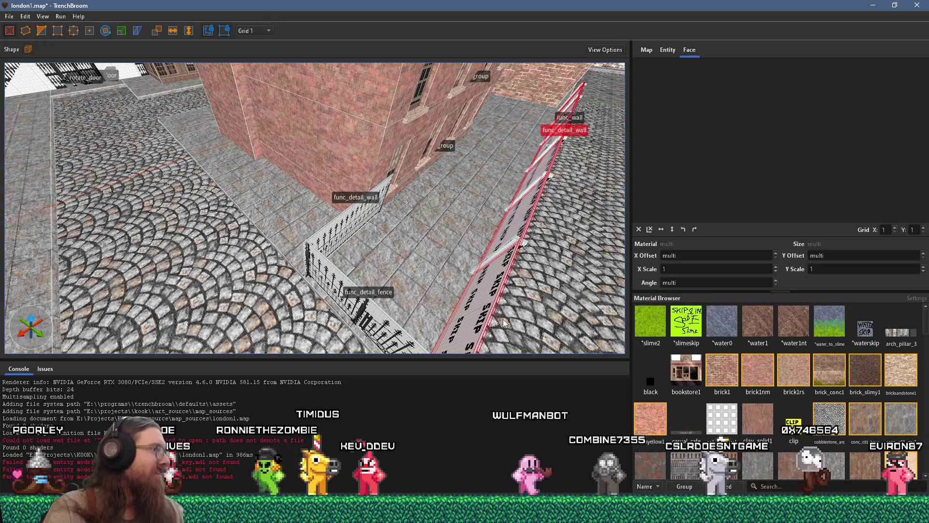
Step: Stretch the fence brush beside the skip wall rightward along the building
mouse_move(460, 294)
left_mouse_down()
mouse_move(417, 275)
mouse_move(511, 302)
mouse_move(376, 273)
mouse_move(336, 246)
mouse_move(308, 251)
mouse_move(417, 250)
mouse_move(247, 238)
mouse_move(327, 217)
mouse_move(345, 263)
mouse_move(326, 258)
left_mouse_up()
left_click(326, 259)
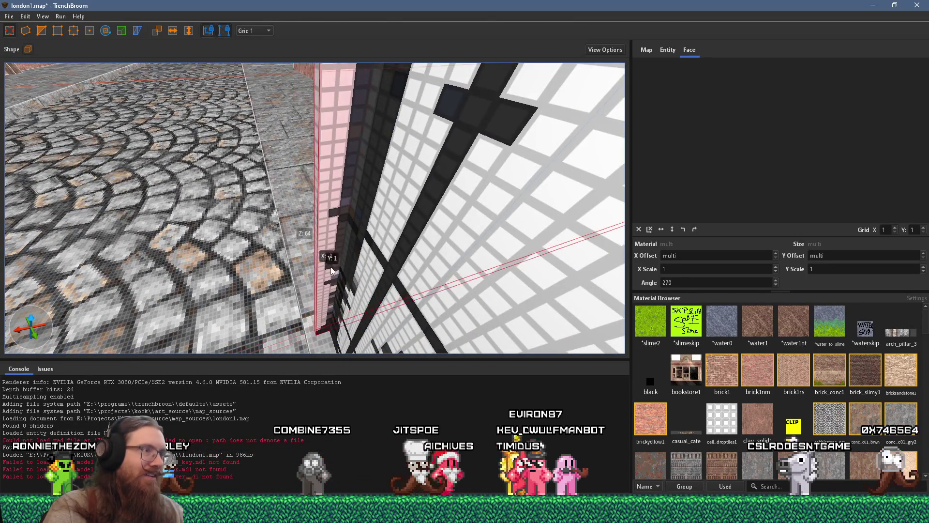
left_click(331, 268)
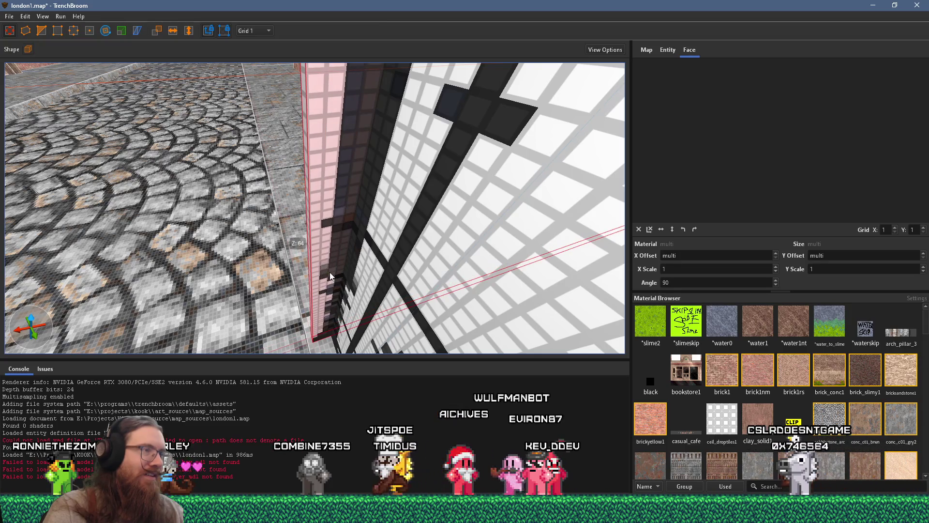
scroll(330, 271, "down", 5)
mouse_move(350, 254)
left_mouse_down()
mouse_move(335, 278)
mouse_move(257, 275)
mouse_move(296, 256)
left_mouse_up()
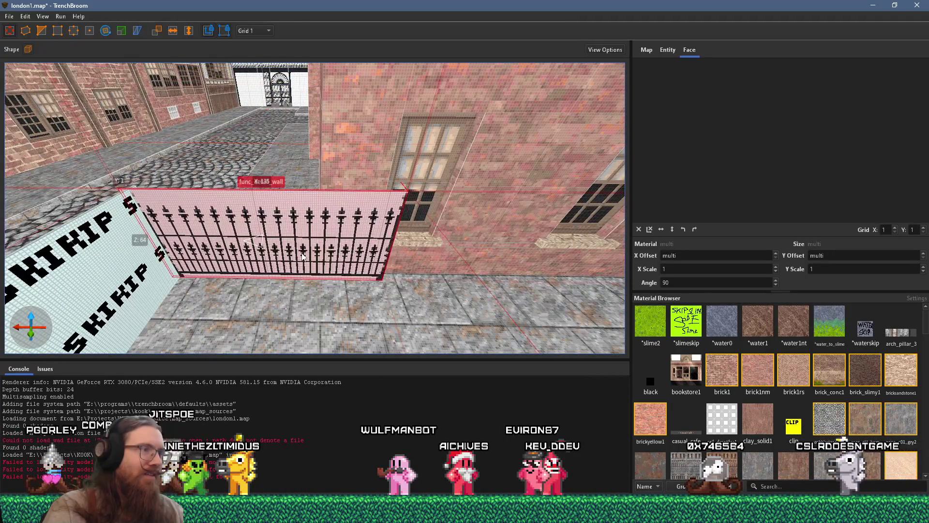
mouse_move(407, 263)
left_mouse_down()
mouse_move(629, 272)
mouse_move(495, 271)
mouse_move(606, 278)
left_mouse_up()
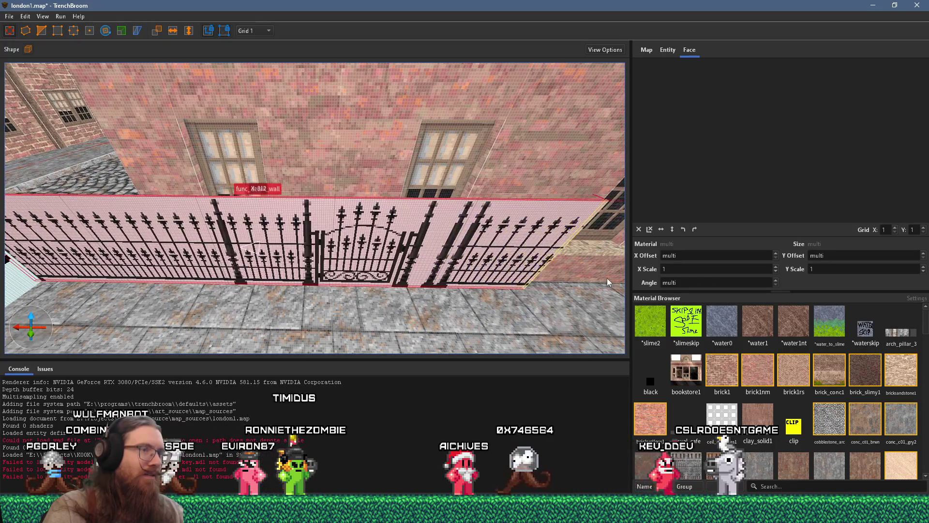
scroll(464, 281, "down", 5)
left_click_drag(512, 271, 602, 277)
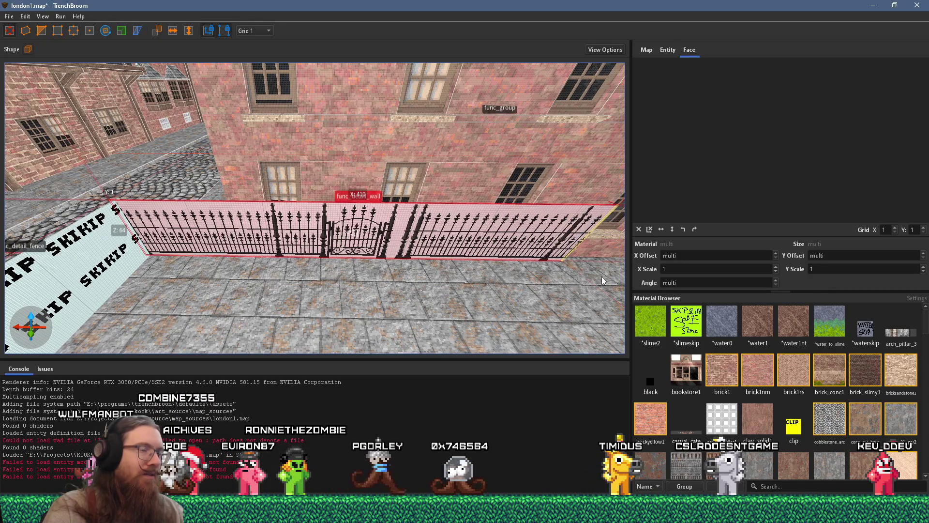
Step: Shorten the long iron fence, extend the short piece toward the building, and check its iron_fence1 face
left_click_drag(602, 276, 204, 260)
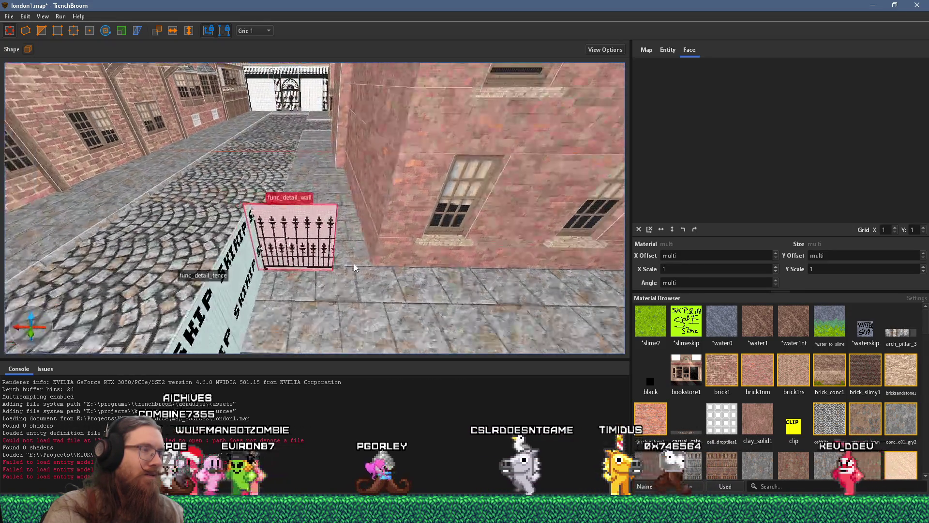
mouse_move(423, 252)
left_mouse_down()
mouse_move(564, 253)
mouse_move(460, 246)
left_mouse_up()
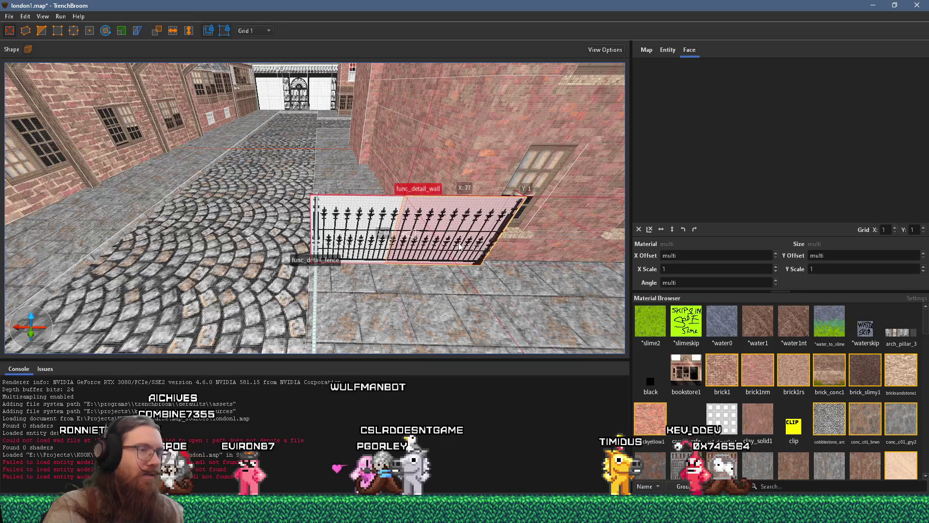
key("d")
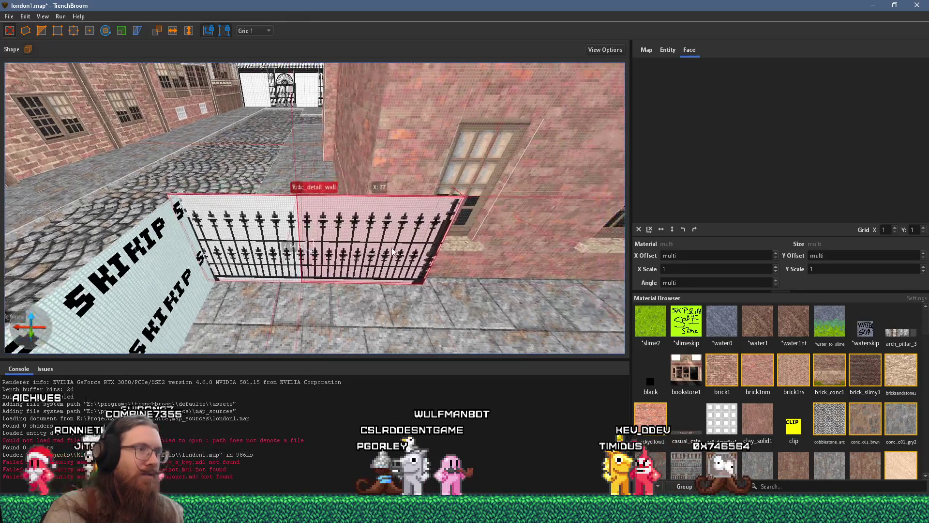
left_click(426, 246, "shift")
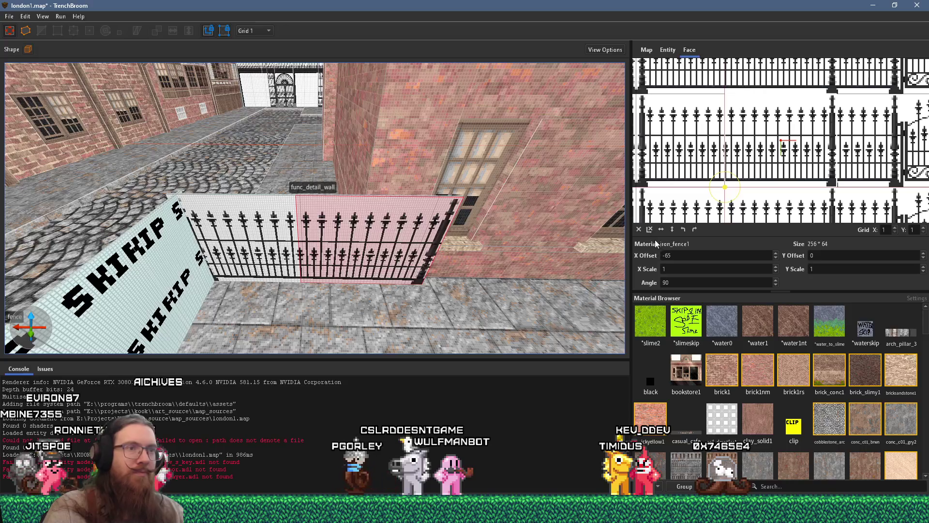
Step: Pull the short fence piece's end face inward and inspect where it meets the brick wall
mouse_move(423, 243)
left_mouse_down()
mouse_move(486, 252)
mouse_move(471, 257)
left_mouse_up()
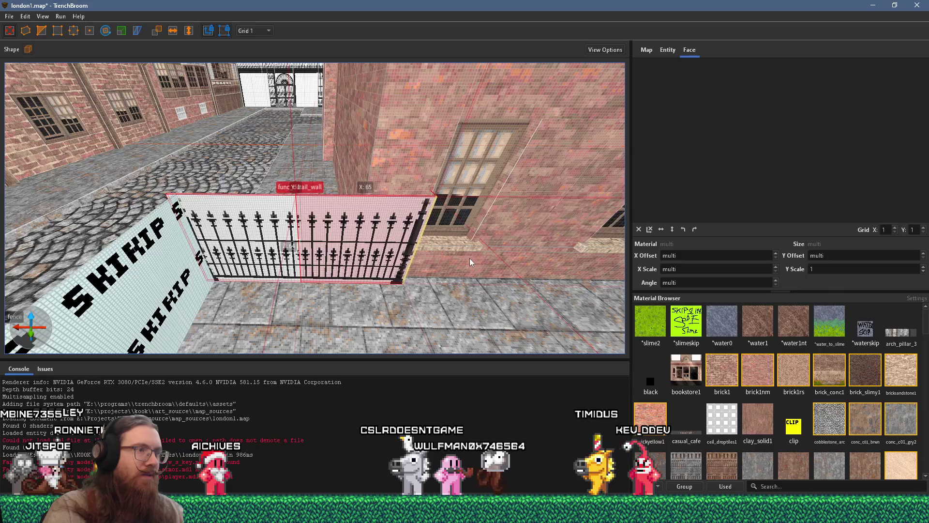
scroll(363, 254, "up", 5)
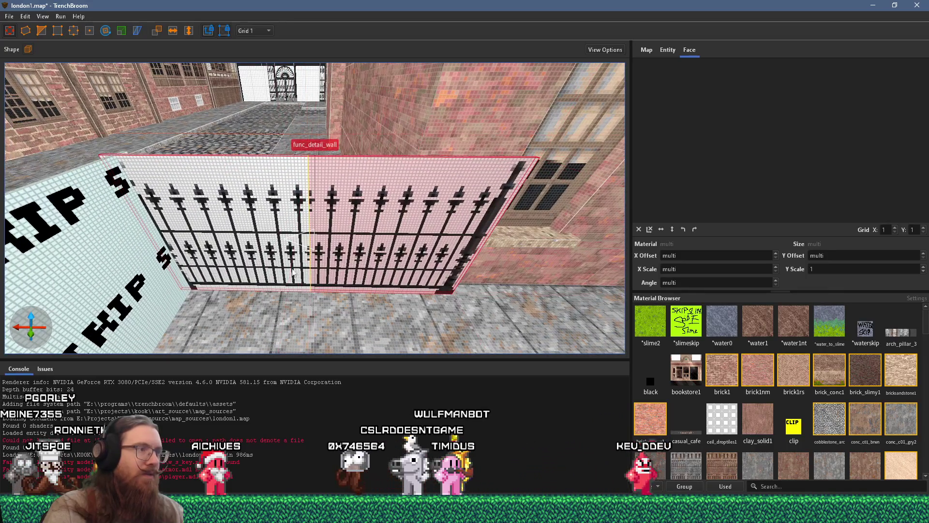
mouse_move(381, 248)
left_mouse_down()
mouse_move(324, 280)
mouse_move(349, 264)
mouse_move(429, 248)
mouse_move(391, 223)
mouse_move(390, 234)
mouse_move(400, 232)
left_mouse_up()
left_click_drag(355, 189, 444, 213)
left_click(445, 213, "shift")
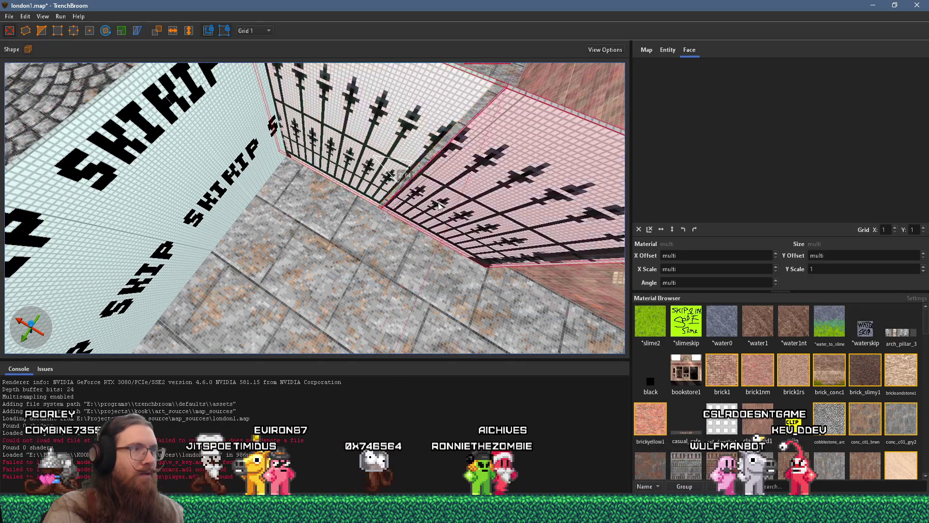
left_click_drag(391, 172, 299, 166)
mouse_move(417, 190)
left_mouse_down()
mouse_move(353, 196)
mouse_move(399, 218)
mouse_move(478, 234)
mouse_move(390, 237)
mouse_move(415, 185)
mouse_move(309, 225)
mouse_move(335, 217)
left_mouse_up()
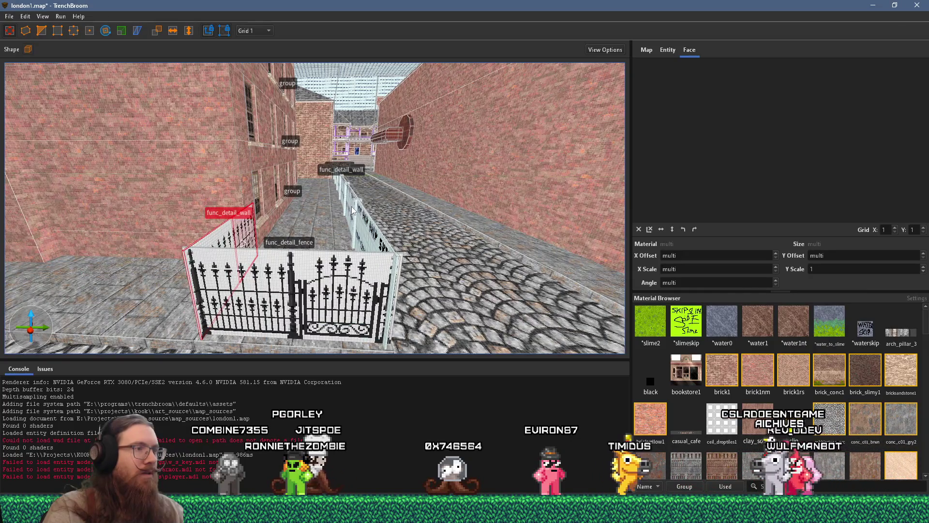
mouse_move(359, 214)
left_mouse_down()
mouse_move(292, 155)
mouse_move(368, 168)
mouse_move(364, 181)
left_mouse_up()
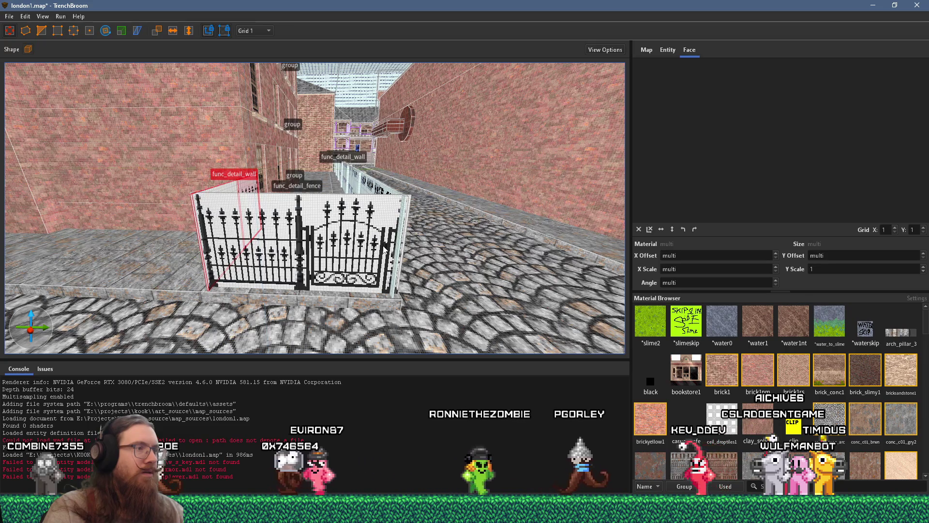
mouse_move(385, 247)
left_mouse_down()
mouse_move(342, 257)
mouse_move(343, 184)
left_mouse_up()
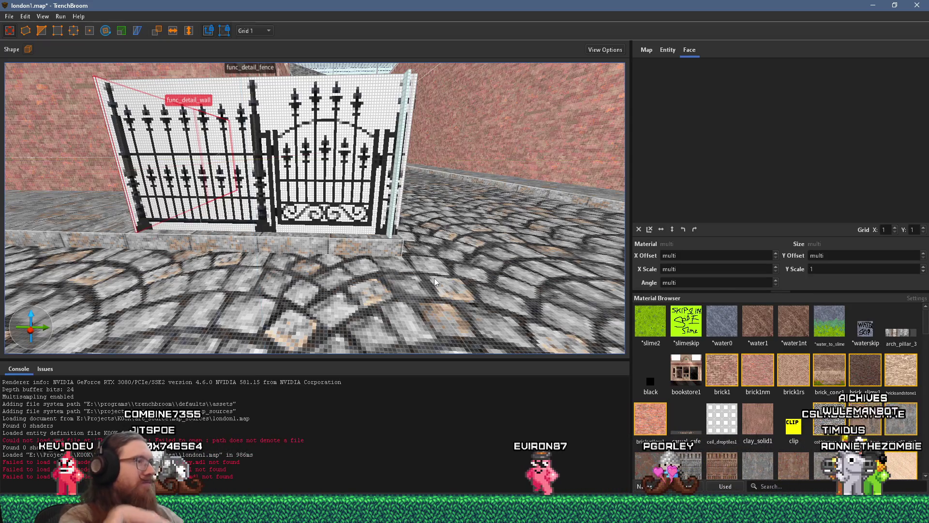
mouse_move(494, 207)
left_mouse_down()
mouse_move(347, 230)
mouse_move(230, 224)
mouse_move(157, 163)
mouse_move(215, 167)
left_mouse_up()
left_click(249, 232)
Step: Turn the selected lower fence brushes into a func_detail_fence entity
left_click_drag(250, 231, 325, 260)
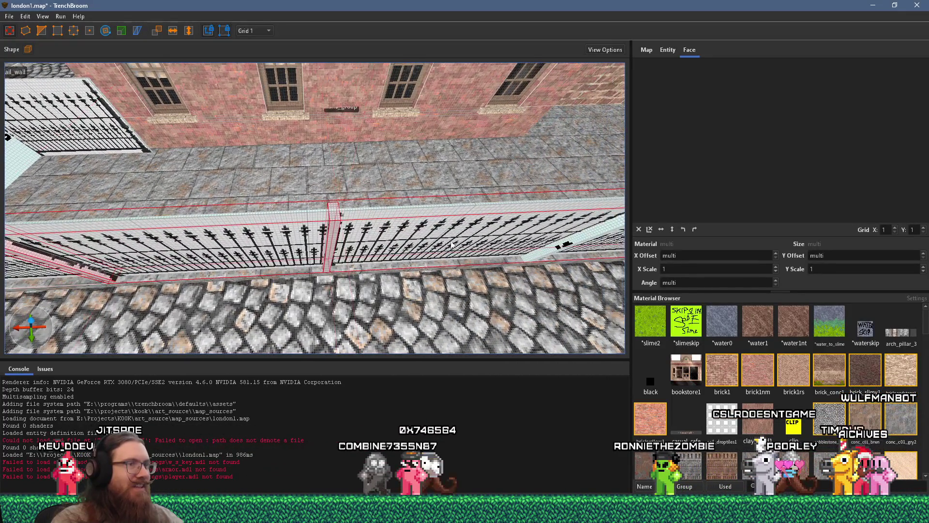
left_click_drag(455, 244, 285, 241)
left_click_drag(528, 221, 435, 220)
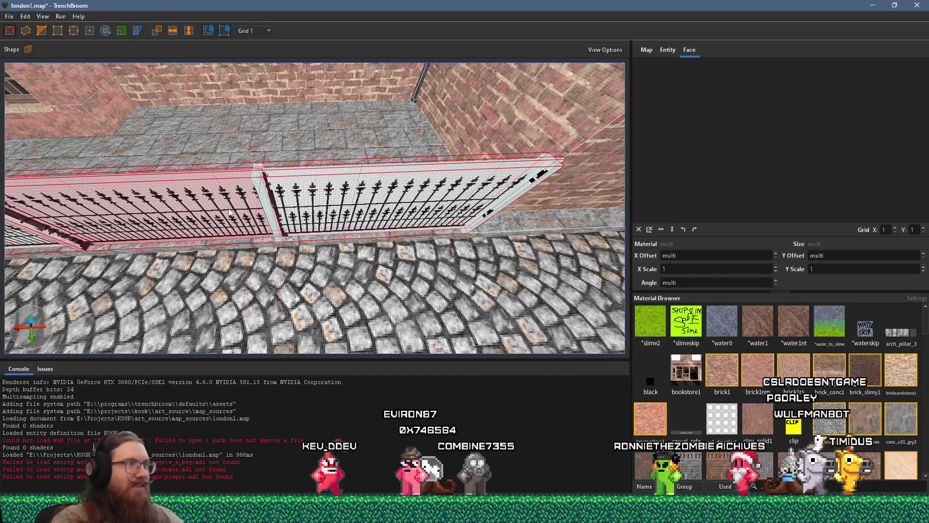
left_click(269, 212)
right_click(524, 194)
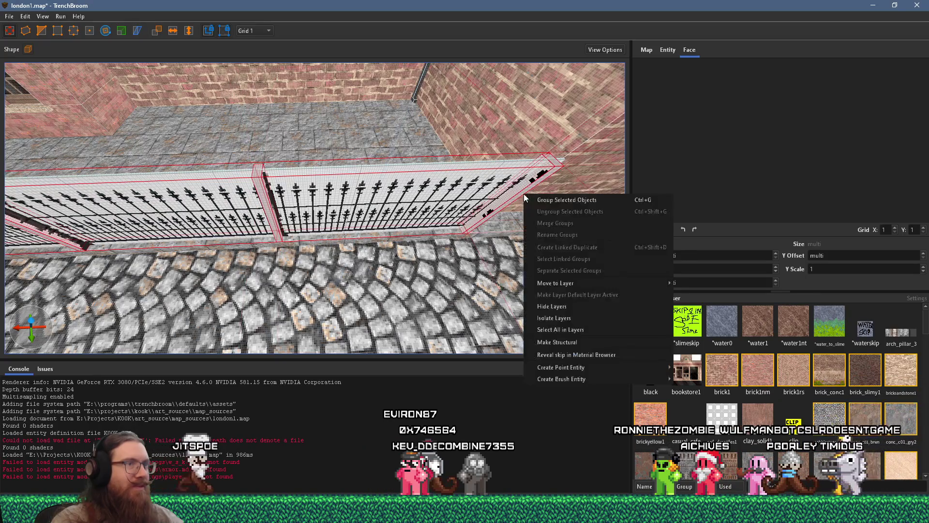
mouse_move(581, 377)
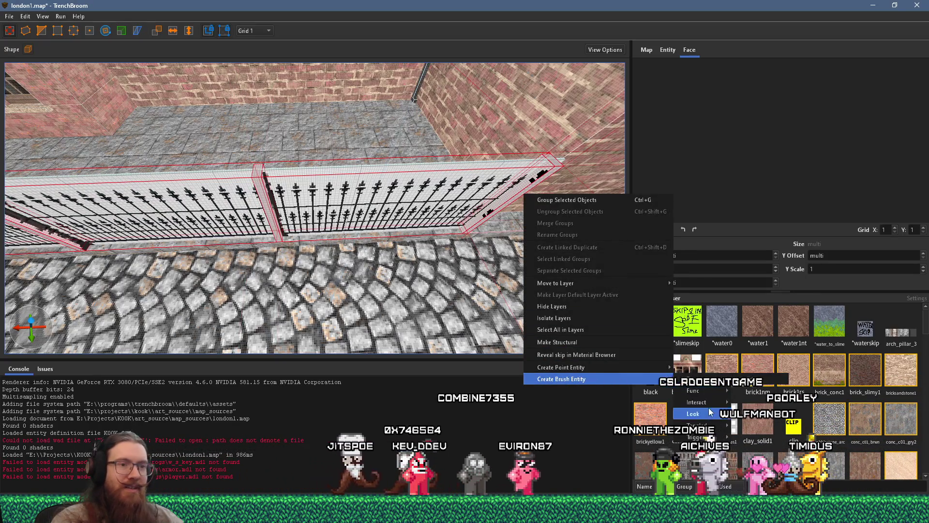
mouse_move(712, 390)
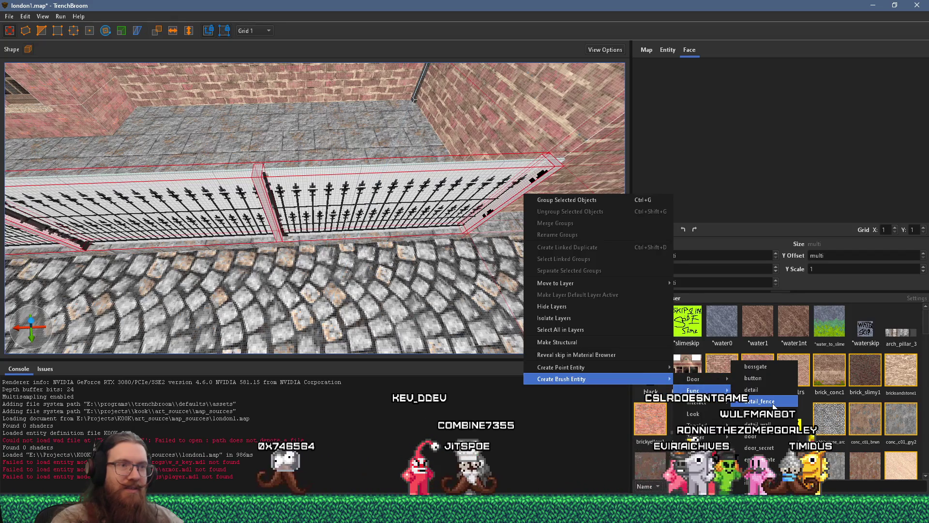
left_click(758, 412)
Step: Inspect the post at the fence's end, then select the cobblestone street face
scroll(450, 219, "up", 8)
scroll(437, 218, "down", 10)
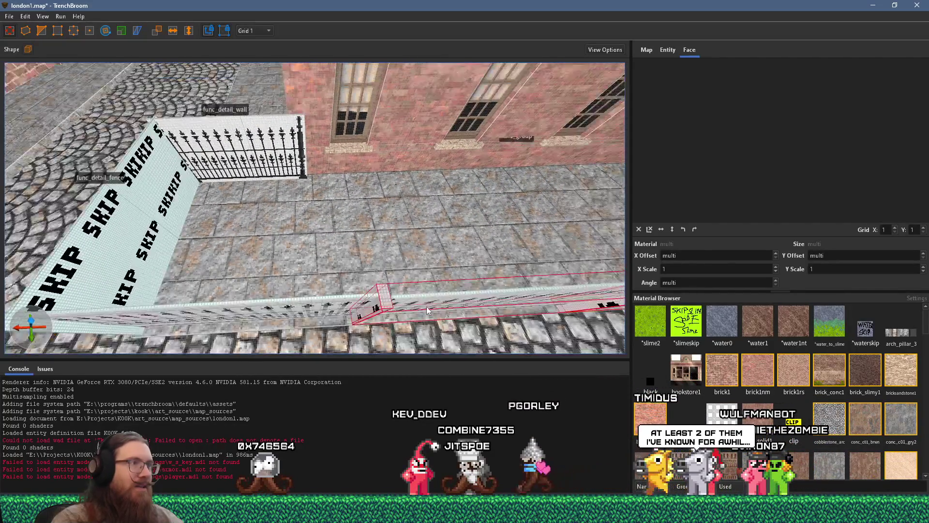
left_click(297, 154)
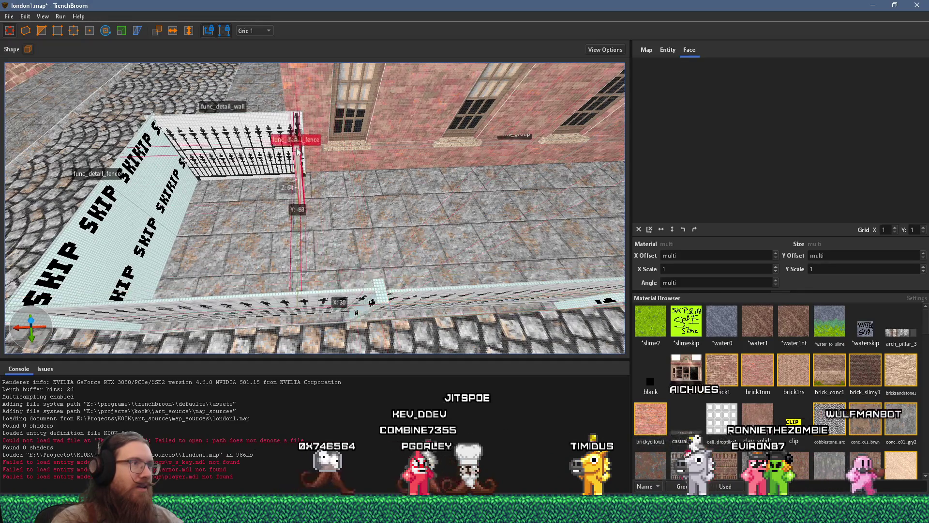
scroll(309, 144, "up", 10)
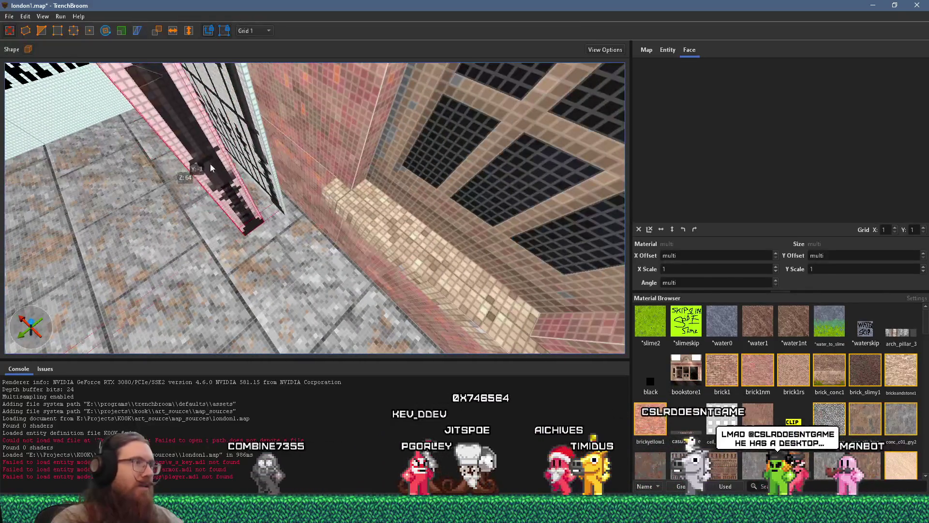
scroll(248, 141, "down", 6)
scroll(286, 170, "up", 5)
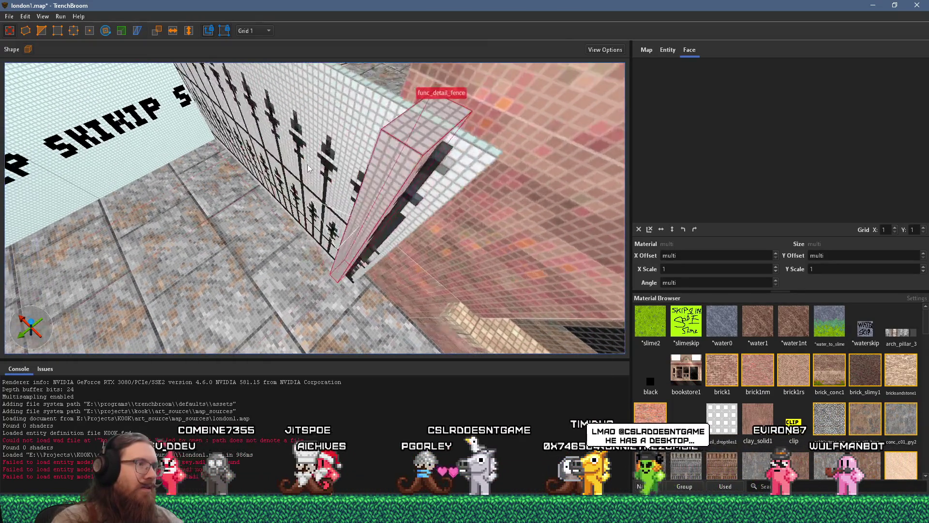
scroll(308, 168, "down", 2)
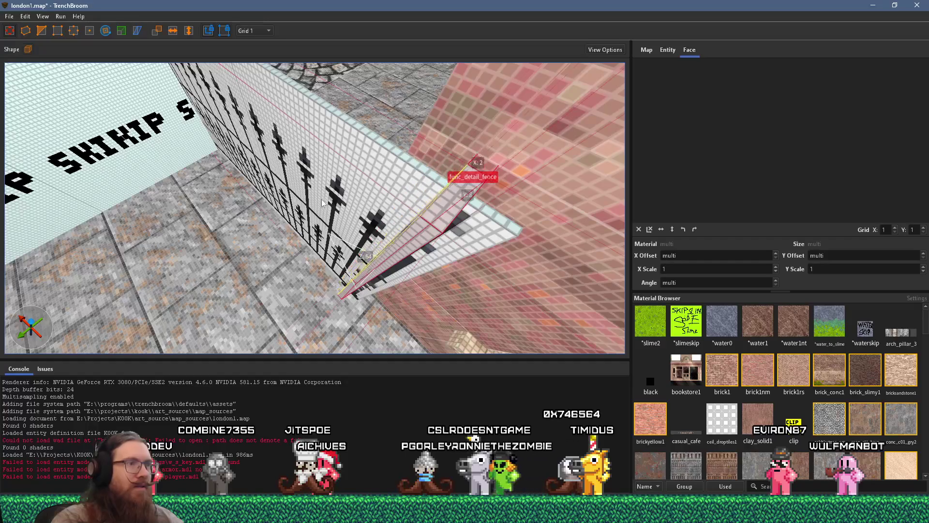
mouse_move(333, 208)
left_mouse_down()
mouse_move(286, 184)
mouse_move(397, 205)
mouse_move(191, 245)
mouse_move(258, 240)
mouse_move(268, 213)
mouse_move(481, 136)
mouse_move(336, 187)
mouse_move(481, 160)
mouse_move(463, 175)
mouse_move(350, 198)
mouse_move(451, 190)
mouse_move(418, 230)
mouse_move(387, 240)
mouse_move(380, 221)
mouse_move(356, 274)
left_mouse_up()
left_click(394, 316)
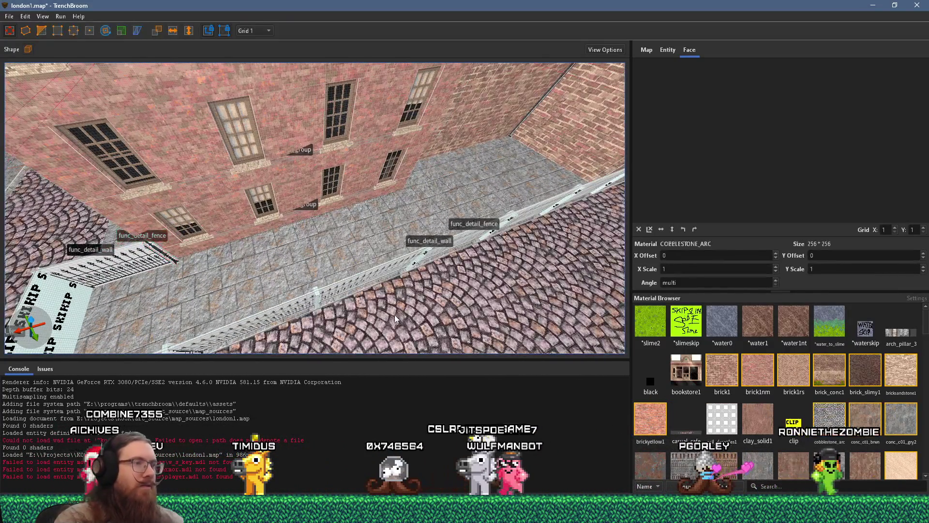
Step: Set the grid spacing to 32 while viewing the cobbled street
scroll(394, 314, "down", 3)
mouse_move(427, 288)
left_mouse_down()
mouse_move(483, 239)
mouse_move(369, 195)
mouse_move(457, 131)
mouse_move(314, 112)
left_mouse_up()
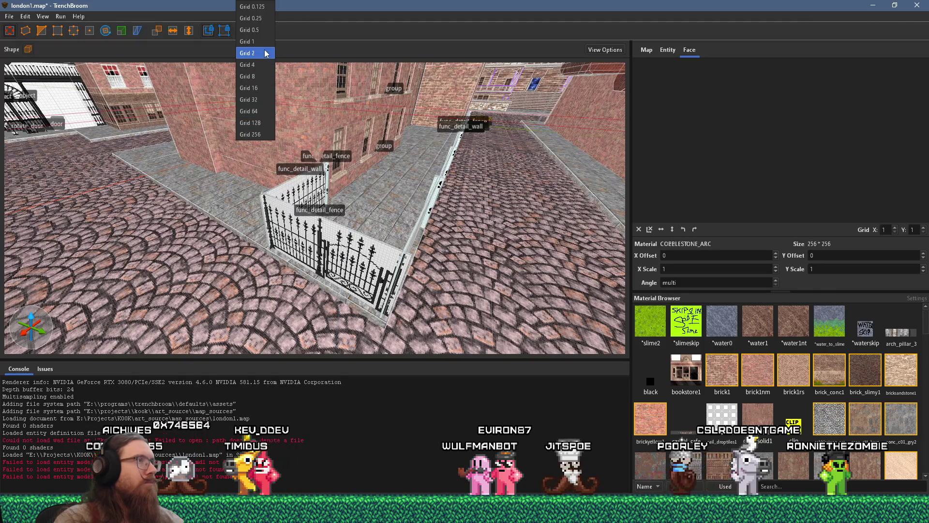
left_click(271, 101)
mouse_move(281, 116)
left_mouse_down()
mouse_move(329, 234)
mouse_move(280, 275)
mouse_move(260, 203)
left_mouse_up()
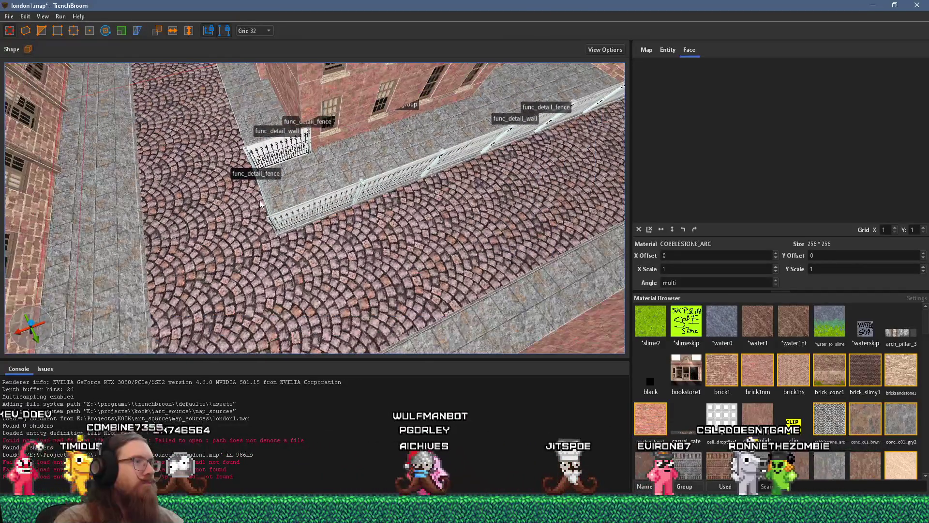
Step: Clip the cobblestone street brush, undo the cut, and place new clip points
key("c")
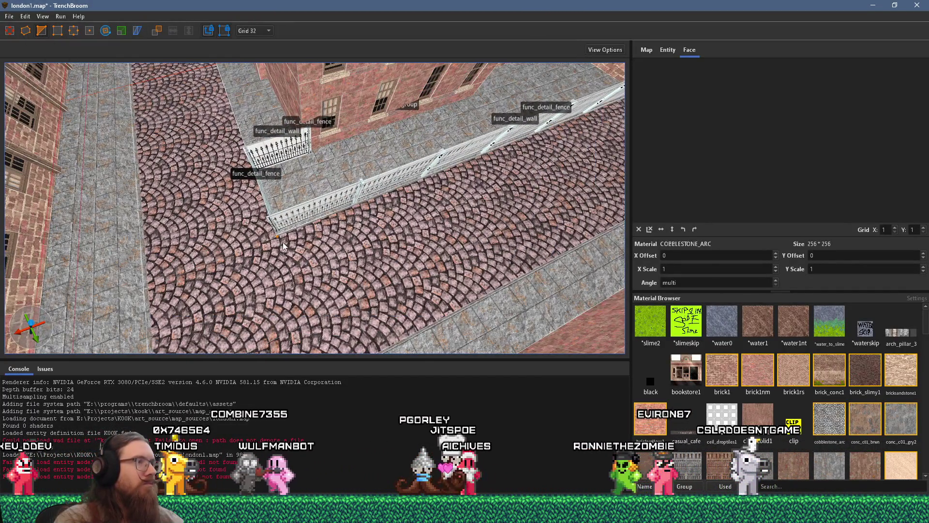
left_click(257, 243)
mouse_move(387, 208)
left_mouse_down()
mouse_move(38, 302)
mouse_move(498, 129)
mouse_move(524, 139)
mouse_move(577, 130)
left_mouse_up()
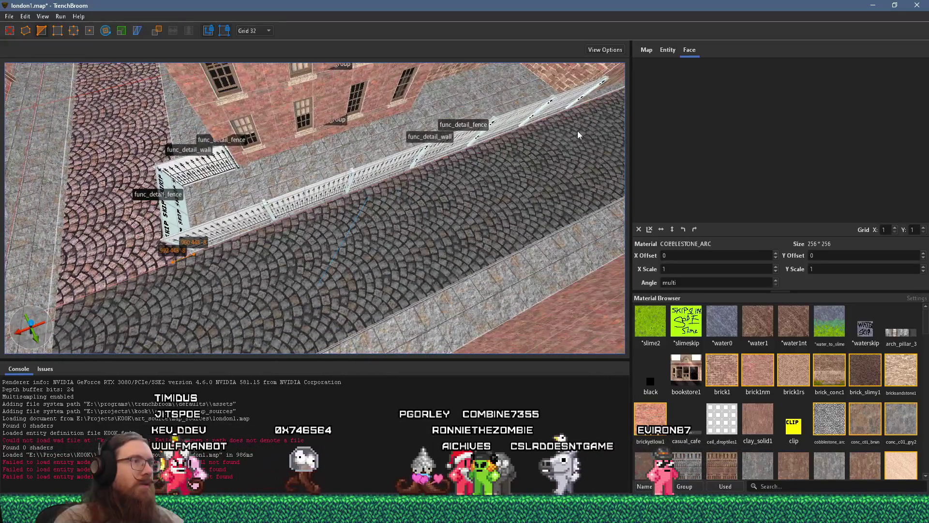
key("Return")
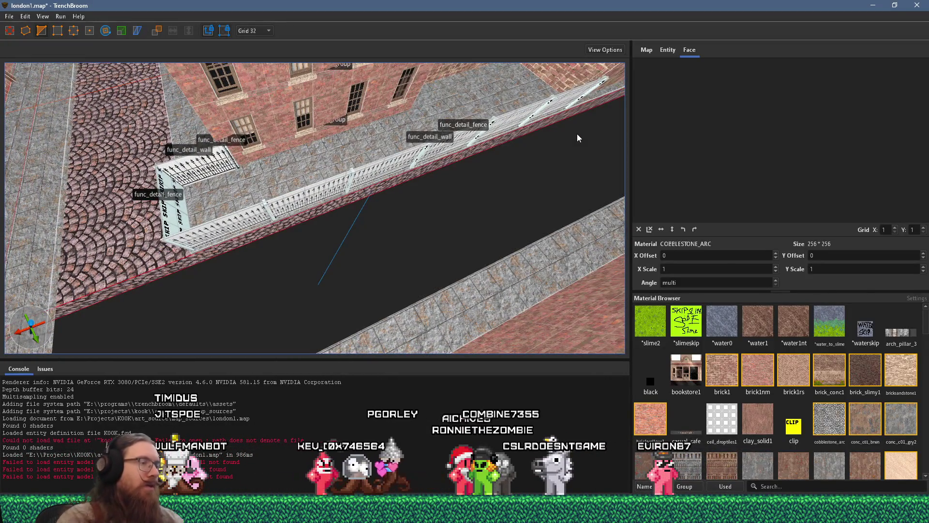
key("ctrl+z")
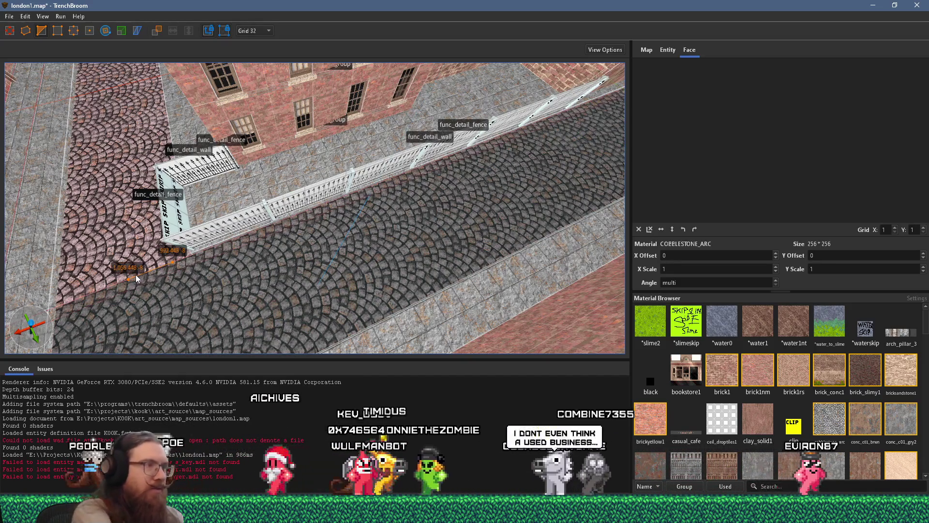
left_click(135, 275)
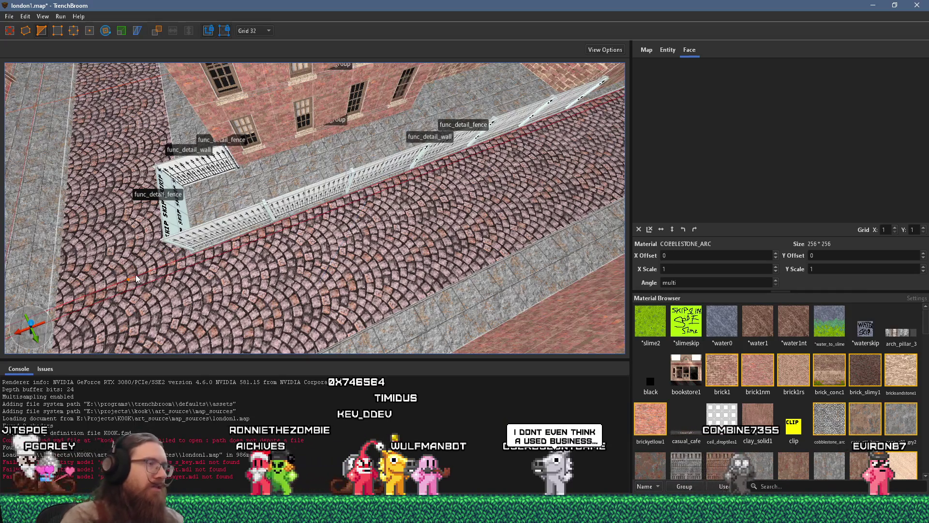
left_click_drag(135, 275, 280, 241)
mouse_move(151, 236)
left_mouse_down()
mouse_move(366, 284)
mouse_move(365, 310)
mouse_move(355, 306)
left_mouse_up()
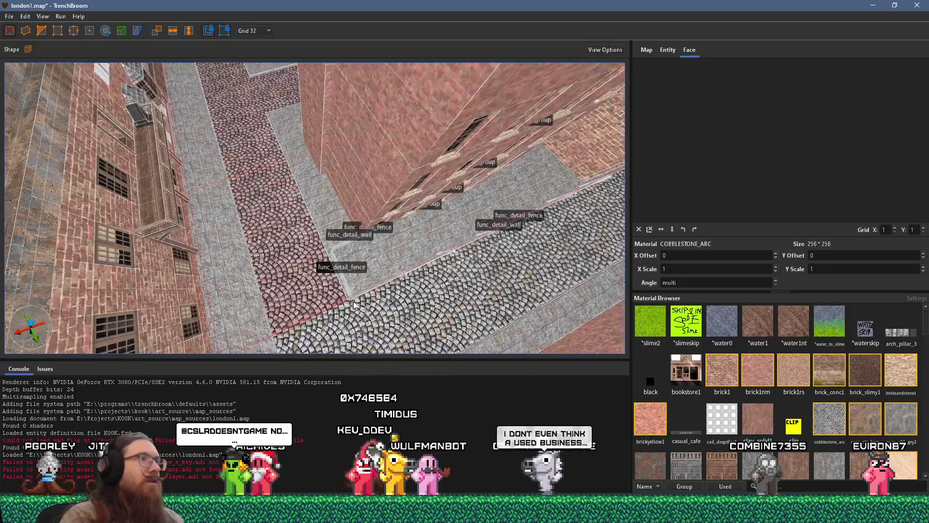
mouse_move(348, 275)
left_mouse_down()
mouse_move(219, 307)
mouse_move(27, 299)
left_mouse_up()
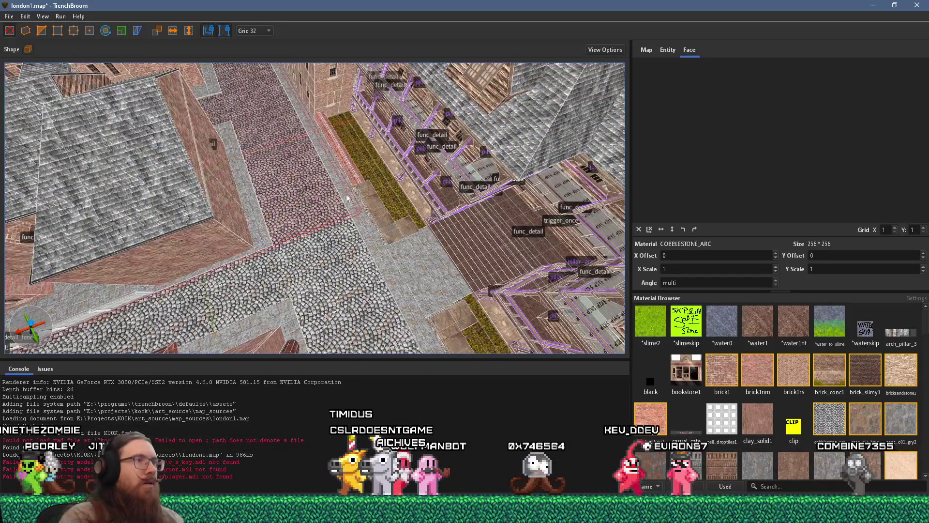
mouse_move(323, 213)
left_mouse_down()
mouse_move(291, 216)
mouse_move(326, 199)
mouse_move(446, 199)
left_mouse_up()
scroll(385, 203, "up", 5)
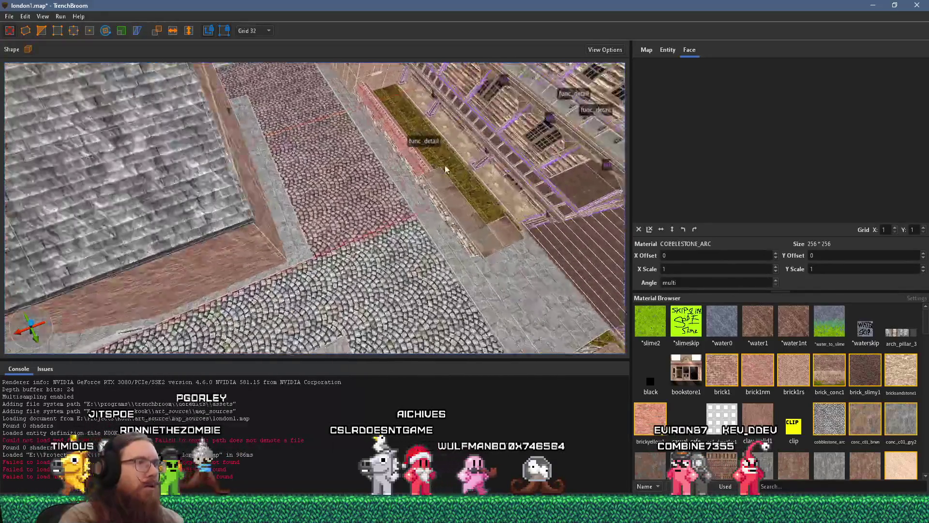
mouse_move(333, 208)
left_mouse_down()
mouse_move(545, 144)
mouse_move(436, 194)
mouse_move(258, 239)
left_mouse_up()
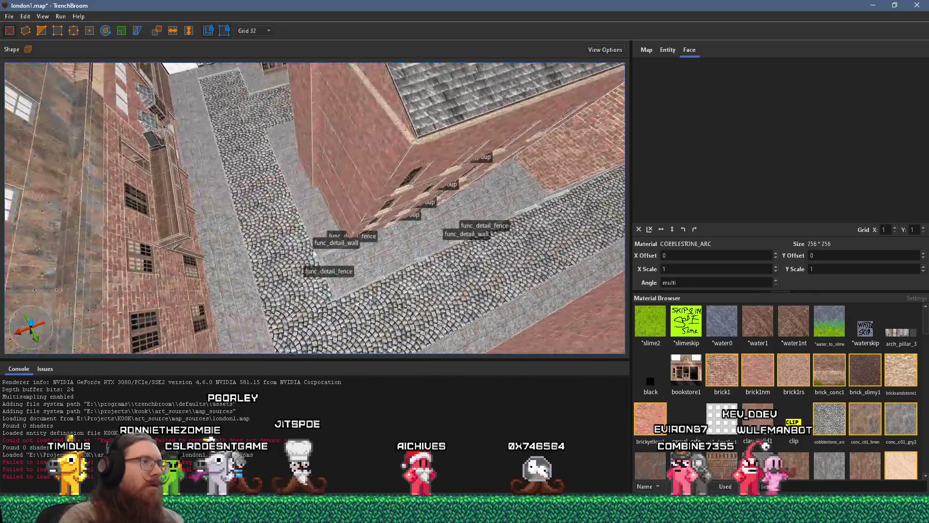
scroll(427, 274, "up", 3)
mouse_move(428, 274)
left_mouse_down()
mouse_move(309, 109)
mouse_move(452, 97)
mouse_move(410, 175)
left_mouse_up()
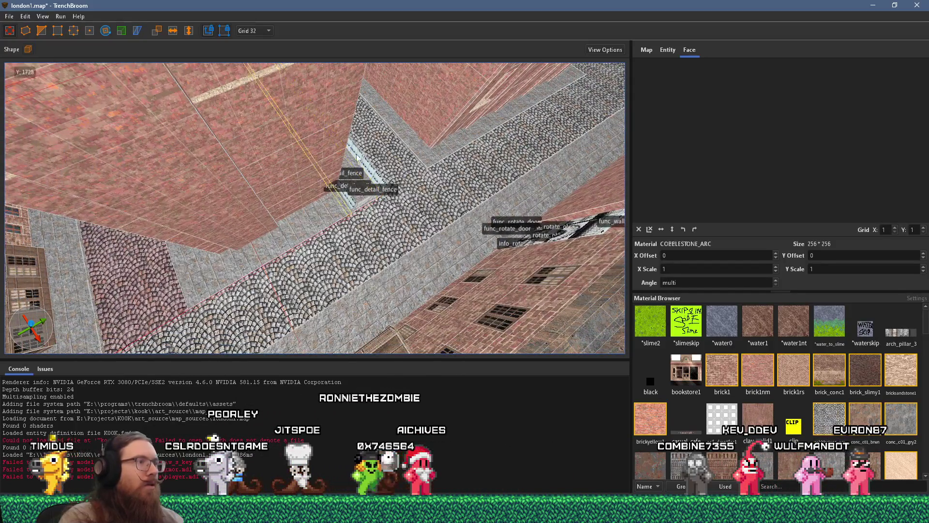
mouse_move(234, 216)
left_mouse_down()
mouse_move(408, 210)
mouse_move(23, 204)
mouse_move(318, 196)
mouse_move(293, 86)
mouse_move(363, 222)
mouse_move(286, 286)
mouse_move(271, 272)
mouse_move(344, 247)
mouse_move(567, 246)
mouse_move(136, 248)
mouse_move(597, 251)
mouse_move(484, 193)
mouse_move(509, 252)
mouse_move(339, 271)
mouse_move(171, 265)
mouse_move(94, 292)
mouse_move(111, 310)
mouse_move(193, 168)
mouse_move(27, 182)
mouse_move(220, 262)
mouse_move(498, 170)
mouse_move(366, 193)
mouse_move(465, 225)
mouse_move(341, 210)
mouse_move(266, 189)
mouse_move(536, 77)
mouse_move(422, 166)
mouse_move(463, 115)
mouse_move(439, 128)
mouse_move(439, 102)
mouse_move(462, 95)
mouse_move(299, 224)
mouse_move(431, 141)
mouse_move(214, 269)
mouse_move(344, 181)
mouse_move(291, 226)
mouse_move(303, 215)
left_mouse_up()
left_click(269, 274, "shift")
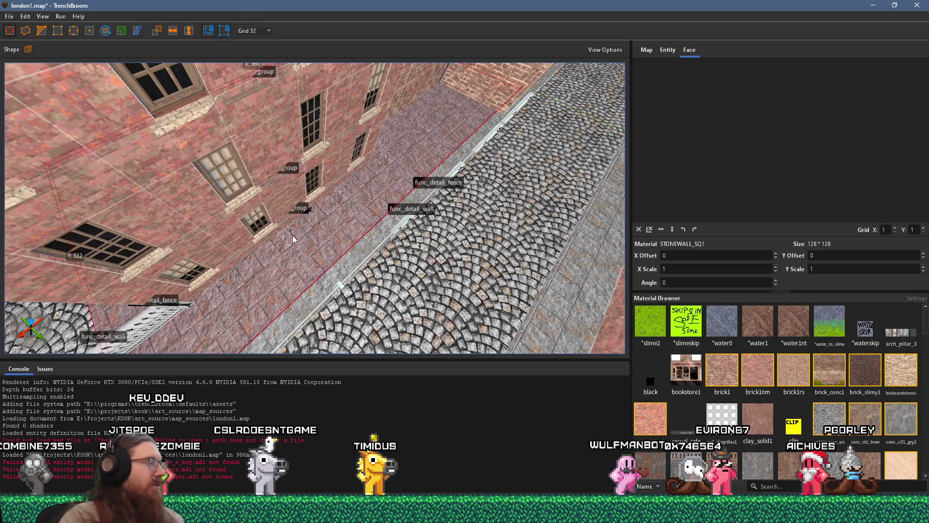
mouse_move(165, 234)
left_mouse_down()
mouse_move(232, 198)
mouse_move(295, 133)
mouse_move(298, 74)
mouse_move(324, 21)
left_mouse_up()
left_click_drag(322, 121, 322, 156)
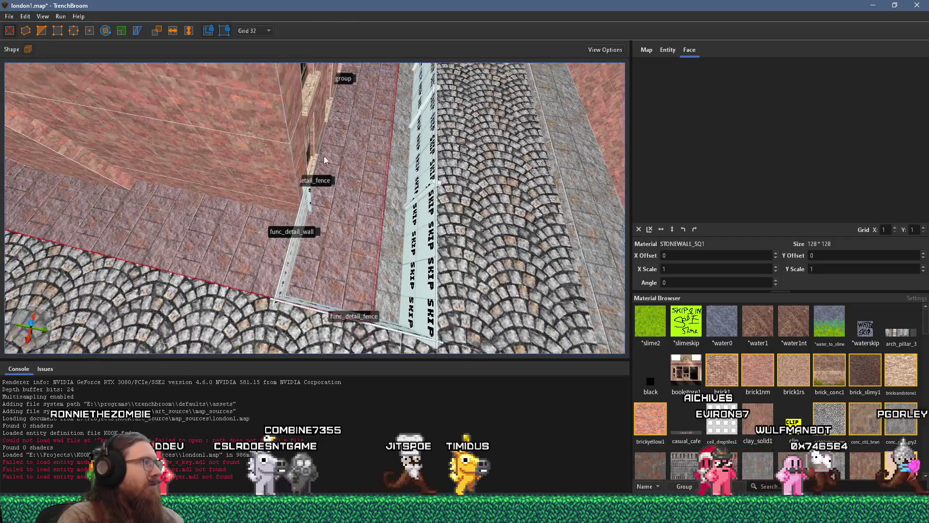
left_click(356, 186)
mouse_move(355, 187)
left_mouse_down()
mouse_move(297, 144)
mouse_move(341, 146)
mouse_move(347, 158)
mouse_move(271, 216)
left_mouse_up()
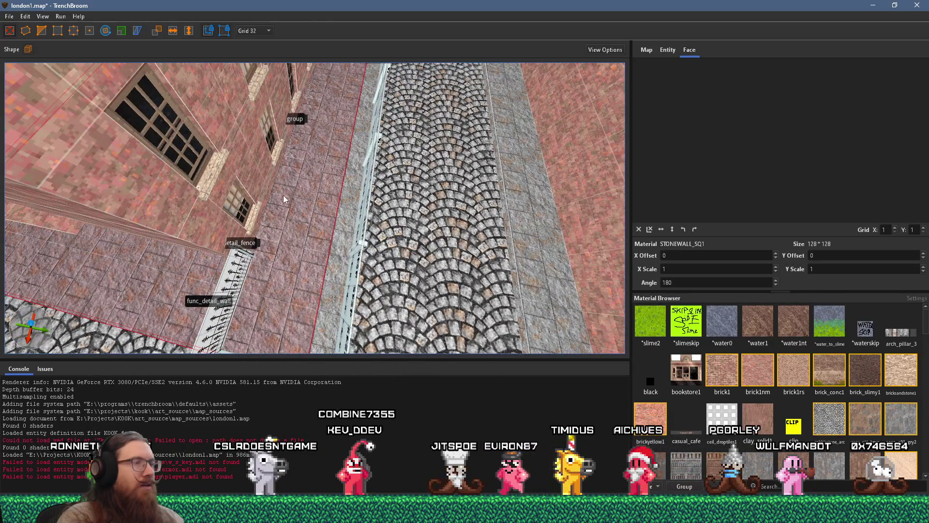
left_click_drag(306, 167, 150, 214)
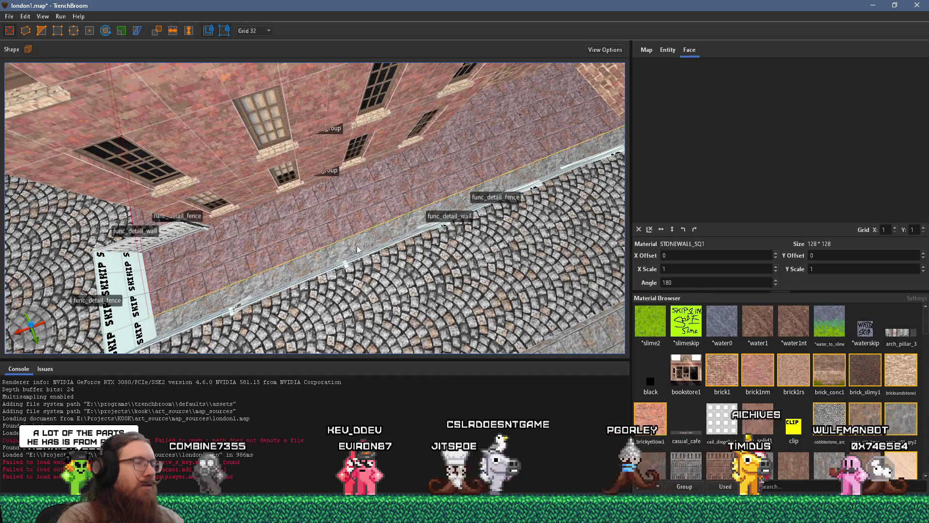
left_click(370, 237)
left_click(345, 182, "ctrl+shift")
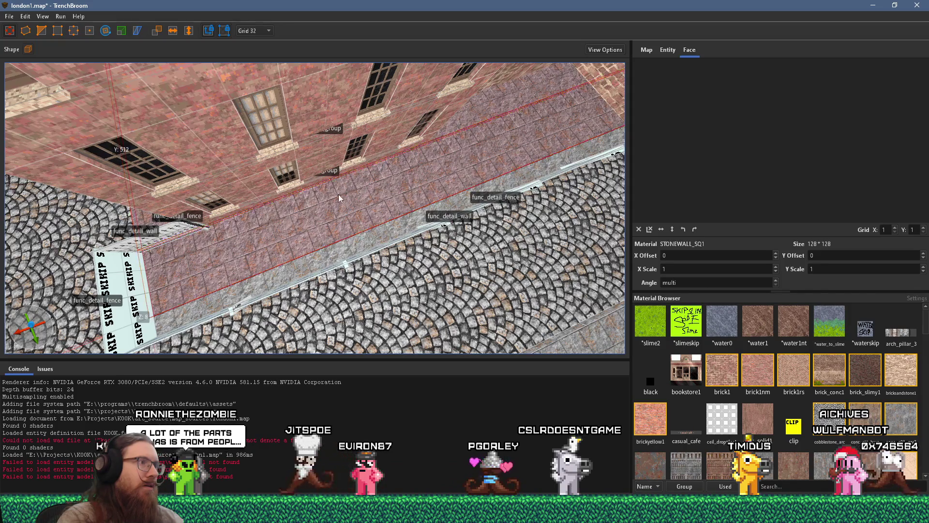
left_click(299, 200)
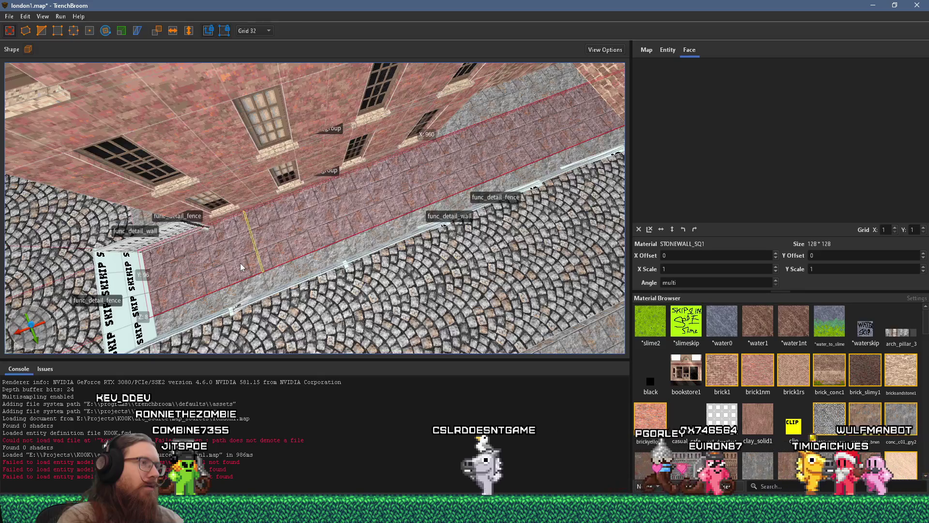
mouse_move(240, 263)
left_mouse_down()
mouse_move(307, 212)
mouse_move(335, 161)
mouse_move(199, 219)
mouse_move(162, 247)
left_mouse_up()
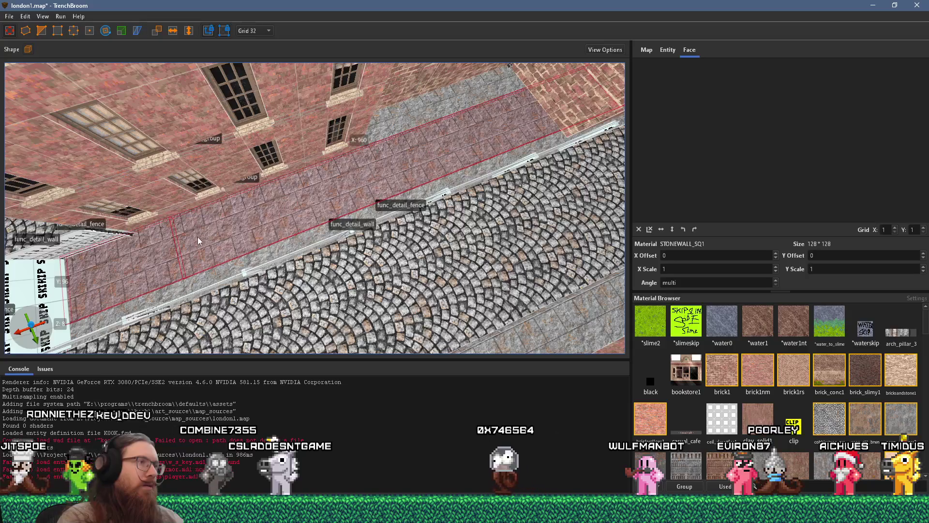
mouse_move(208, 228)
left_mouse_down()
mouse_move(231, 170)
mouse_move(229, 193)
mouse_move(190, 196)
mouse_move(309, 79)
mouse_move(351, 3)
left_mouse_up()
key("w")
mouse_move(413, 151)
left_mouse_down()
mouse_move(407, 223)
mouse_move(345, 304)
mouse_move(259, 286)
left_mouse_up()
mouse_move(286, 239)
left_mouse_down()
mouse_move(368, 231)
mouse_move(371, 239)
mouse_move(372, 300)
mouse_move(295, 307)
mouse_move(219, 240)
mouse_move(224, 299)
mouse_move(261, 249)
mouse_move(309, 330)
left_mouse_up()
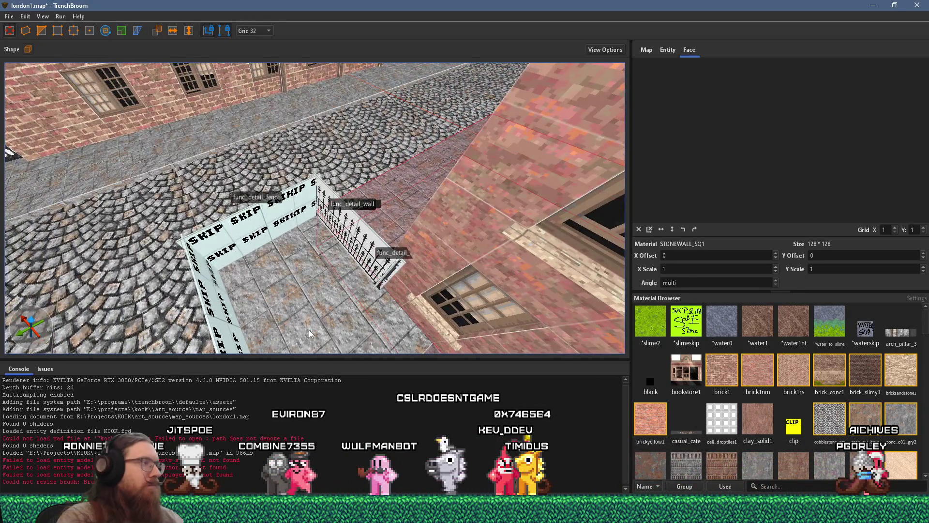
mouse_move(248, 245)
left_mouse_down()
mouse_move(460, 173)
mouse_move(524, 288)
mouse_move(449, 217)
mouse_move(458, 123)
mouse_move(445, 155)
left_mouse_up()
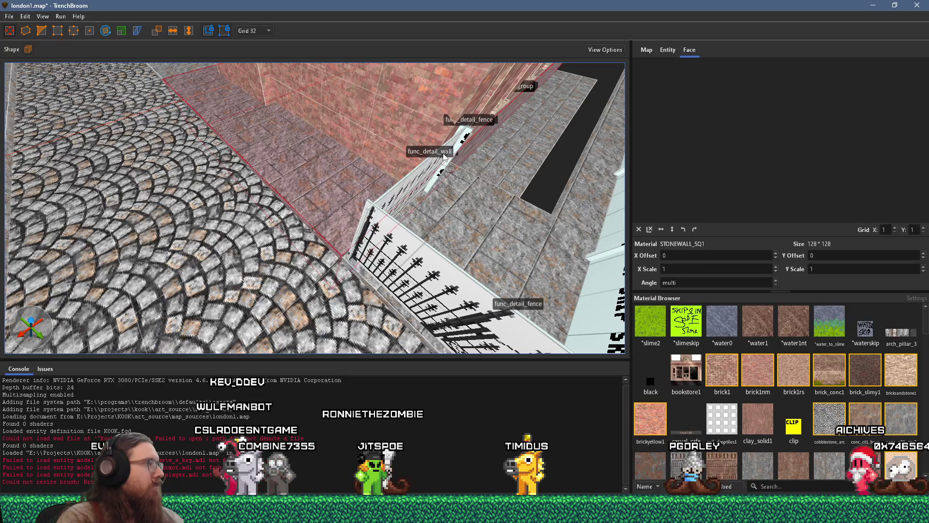
mouse_move(457, 153)
left_mouse_down()
mouse_move(489, 195)
mouse_move(306, 149)
mouse_move(275, 174)
mouse_move(305, 175)
mouse_move(298, 202)
left_mouse_up()
left_click(298, 202)
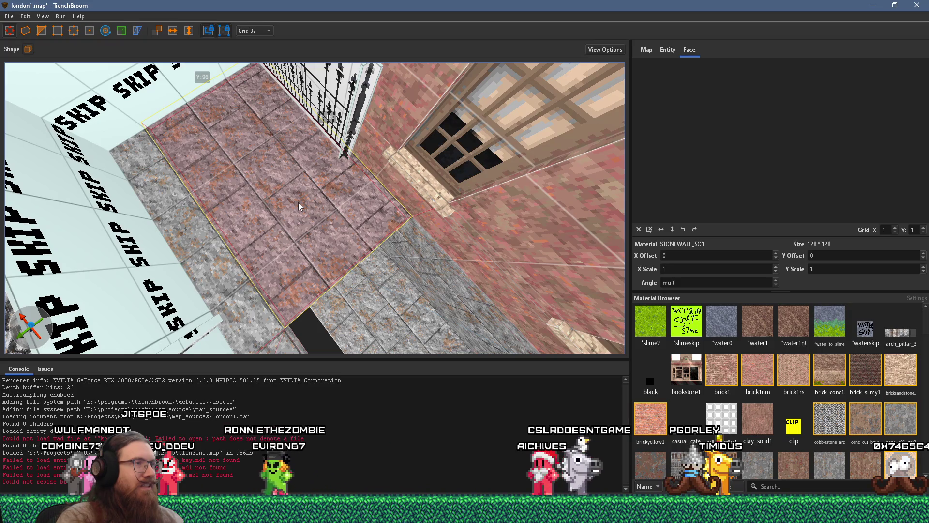
mouse_move(292, 196)
left_mouse_down()
mouse_move(290, 293)
mouse_move(329, 231)
mouse_move(482, 286)
mouse_move(388, 231)
mouse_move(327, 240)
left_mouse_up()
left_click(327, 240, "shift")
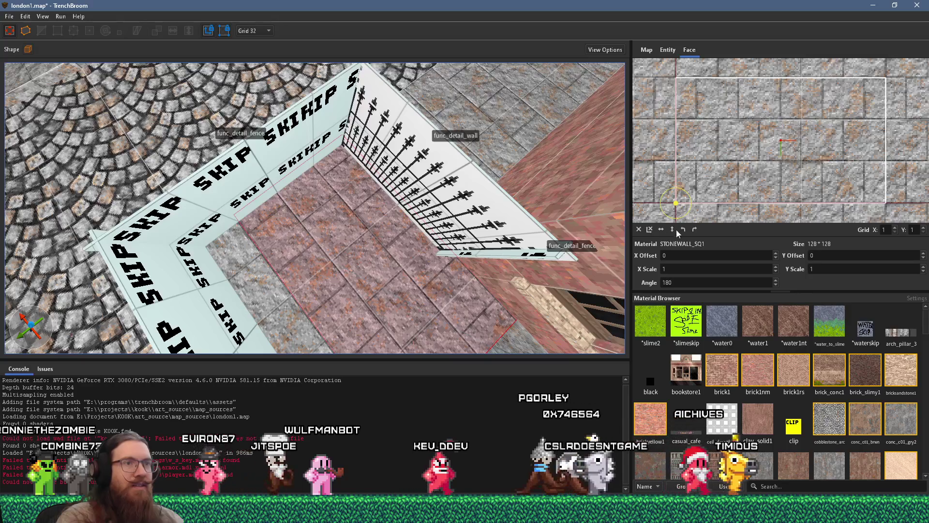
Step: Rotate the paving texture to 90 degrees, adjust its X offset, and use grid 16
left_click(683, 229)
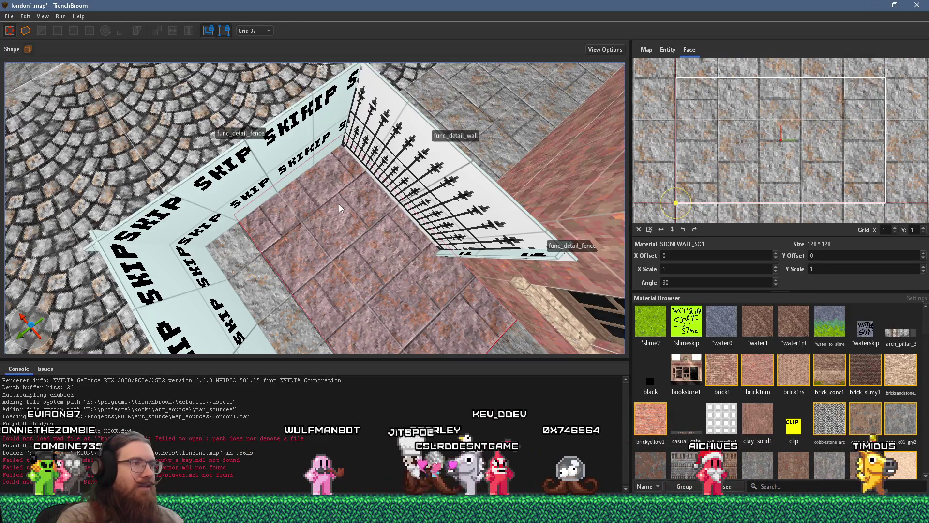
left_click(717, 255)
type("32")
key("Return")
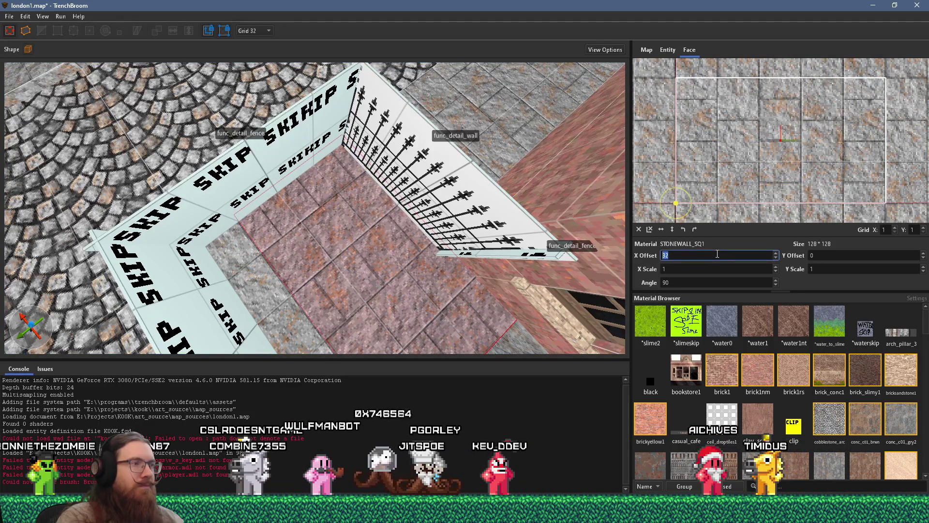
type("0")
key("Return")
left_click(248, 31)
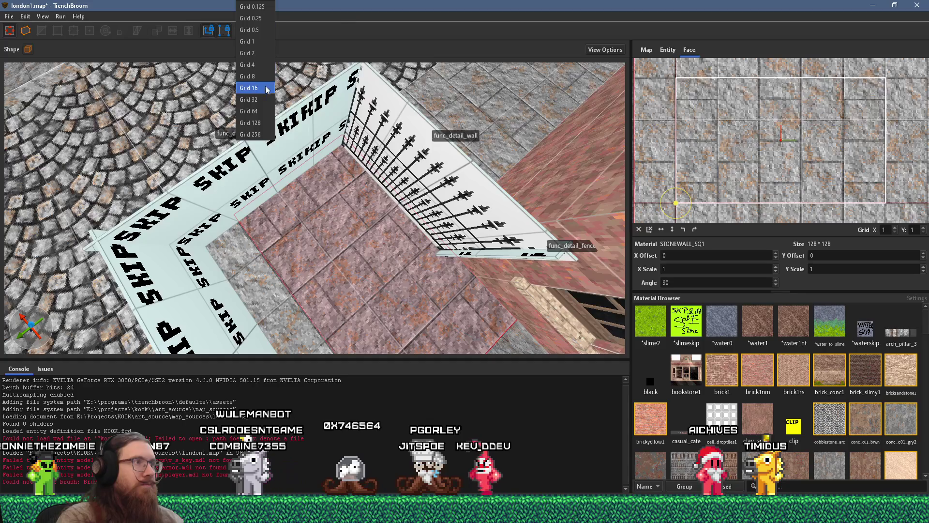
left_click(249, 87)
Step: Select the whole floor brush and switch the grid size to 8
scroll(708, 259, "up", 1)
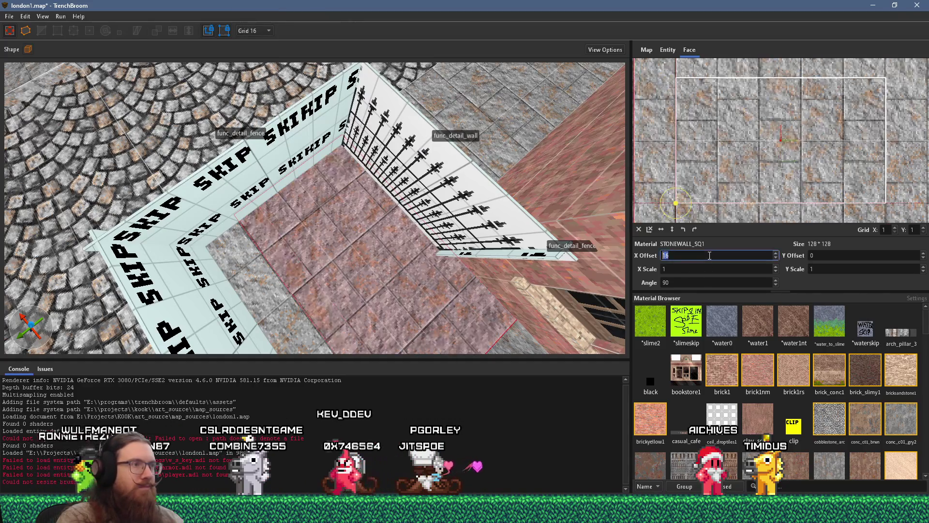
scroll(261, 248, "up", 3)
mouse_move(261, 244)
left_mouse_down()
mouse_move(281, 155)
mouse_move(192, 62)
left_mouse_up()
scroll(209, 79, "down", 5)
left_click_drag(272, 149, 274, 151)
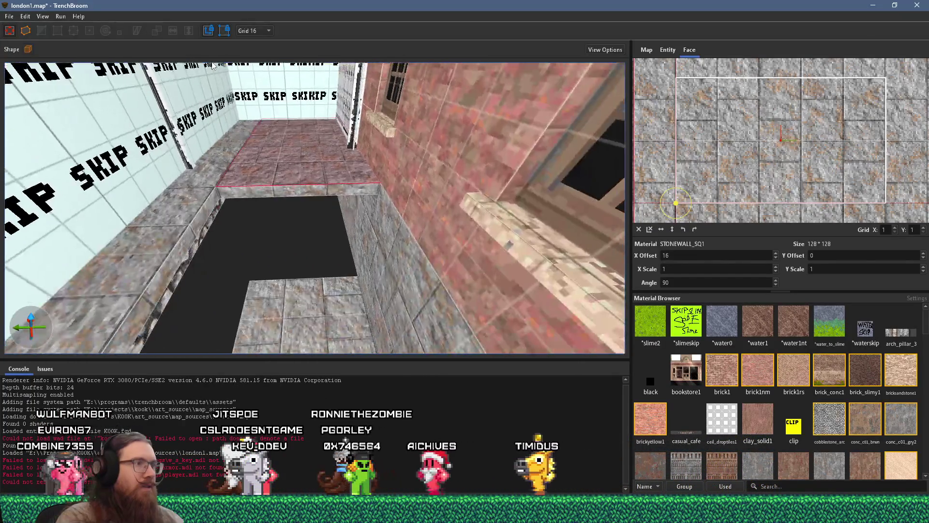
left_click(274, 151)
scroll(274, 151, "down", 3)
left_click(253, 30)
left_click(258, 76)
mouse_move(310, 181)
left_mouse_down()
mouse_move(305, 138)
mouse_move(329, 249)
mouse_move(326, 342)
left_mouse_up()
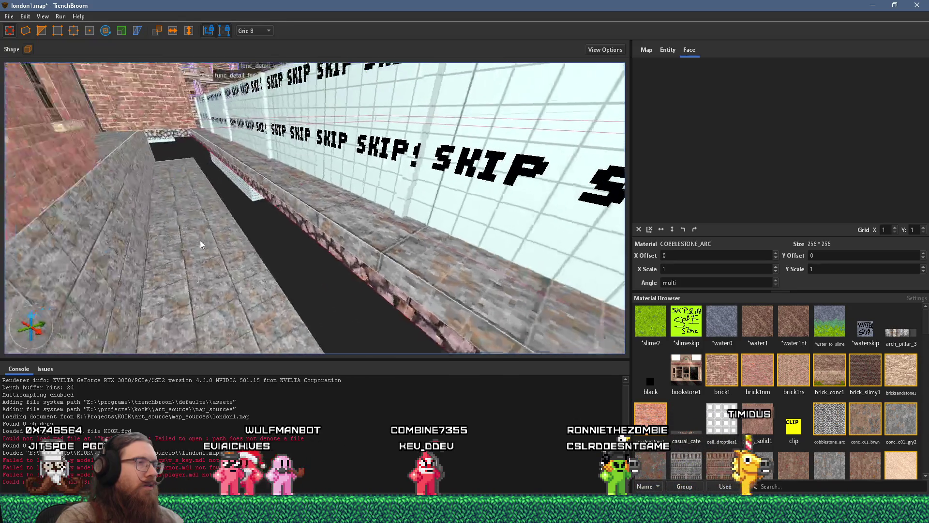
Step: Stretch the bottom stone step brush toward the street, past 240, until it spans 320 units
left_click(121, 286)
mouse_move(121, 285)
left_mouse_down()
mouse_move(295, 309)
mouse_move(240, 376)
mouse_move(249, 205)
mouse_move(360, 149)
mouse_move(333, 171)
mouse_move(367, 157)
mouse_move(390, 223)
mouse_move(361, 228)
mouse_move(362, 164)
mouse_move(408, 208)
mouse_move(412, 327)
mouse_move(422, 286)
mouse_move(324, 224)
mouse_move(370, 275)
mouse_move(358, 196)
mouse_move(369, 196)
mouse_move(325, 251)
mouse_move(376, 225)
mouse_move(369, 237)
mouse_move(323, 248)
left_mouse_up()
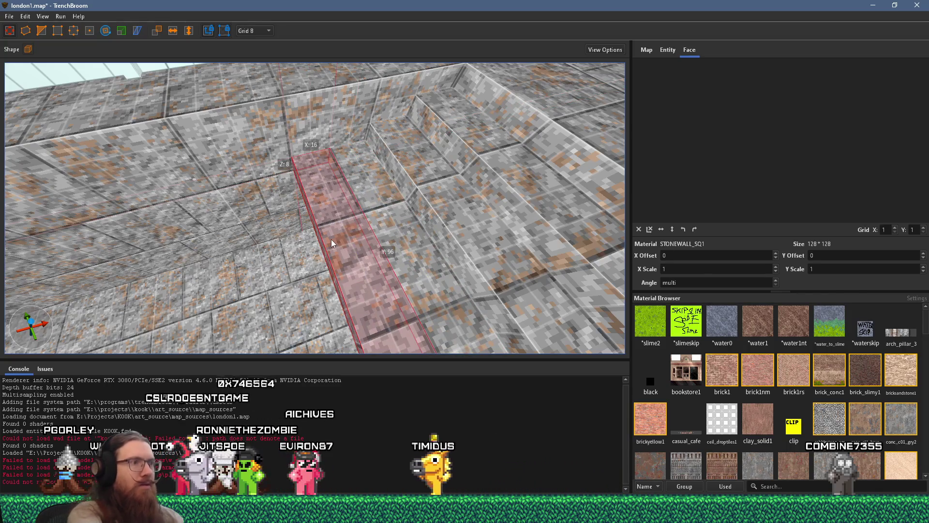
key("Escape")
mouse_move(331, 239)
left_mouse_down()
mouse_move(330, 214)
mouse_move(358, 173)
left_mouse_up()
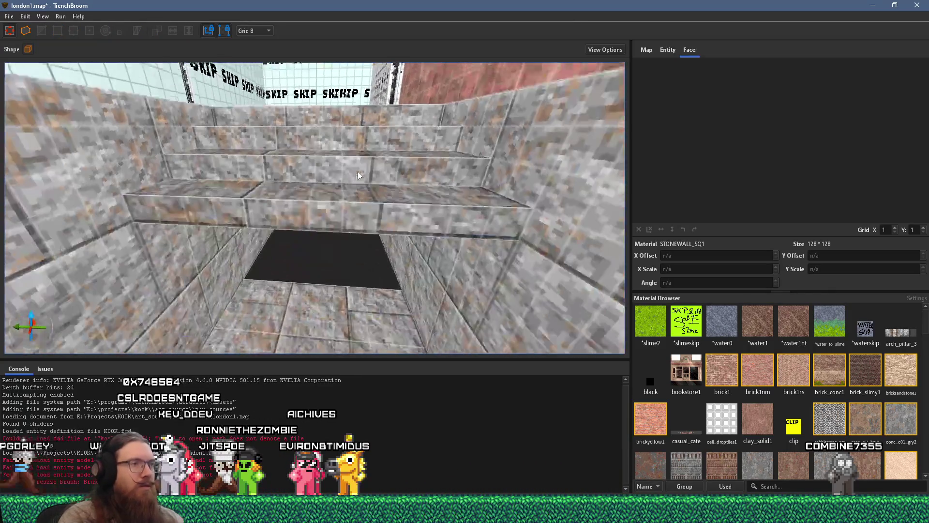
left_click(340, 233)
mouse_move(343, 276)
left_mouse_down()
mouse_move(335, 269)
mouse_move(326, 352)
left_mouse_up()
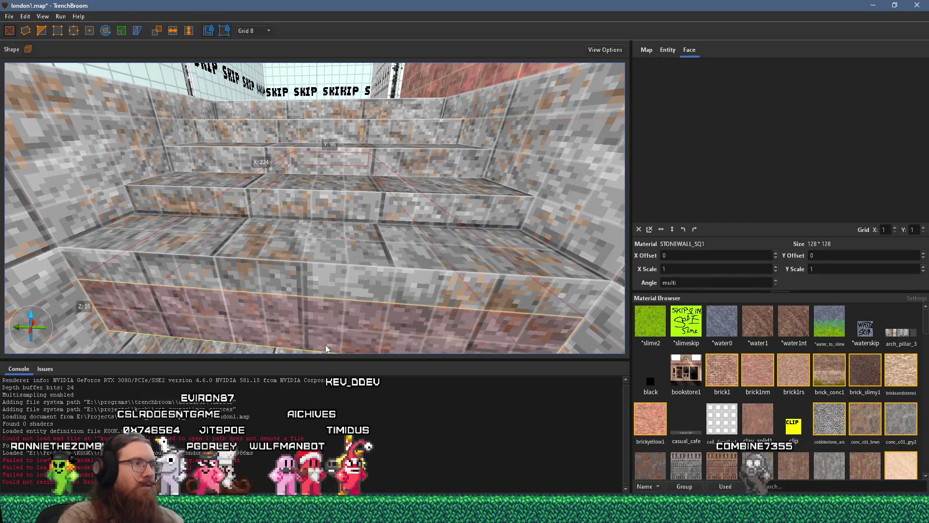
scroll(285, 329, "down", 5)
mouse_move(316, 252)
left_mouse_down()
mouse_move(317, 307)
mouse_move(314, 268)
mouse_move(327, 236)
mouse_move(313, 327)
mouse_move(318, 308)
mouse_move(301, 342)
mouse_move(307, 317)
left_mouse_up()
scroll(306, 316, "up", 3)
scroll(309, 290, "down", 5)
mouse_move(317, 248)
left_mouse_down()
mouse_move(326, 227)
mouse_move(323, 255)
mouse_move(449, 298)
mouse_move(347, 236)
mouse_move(183, 202)
mouse_move(383, 101)
left_mouse_up()
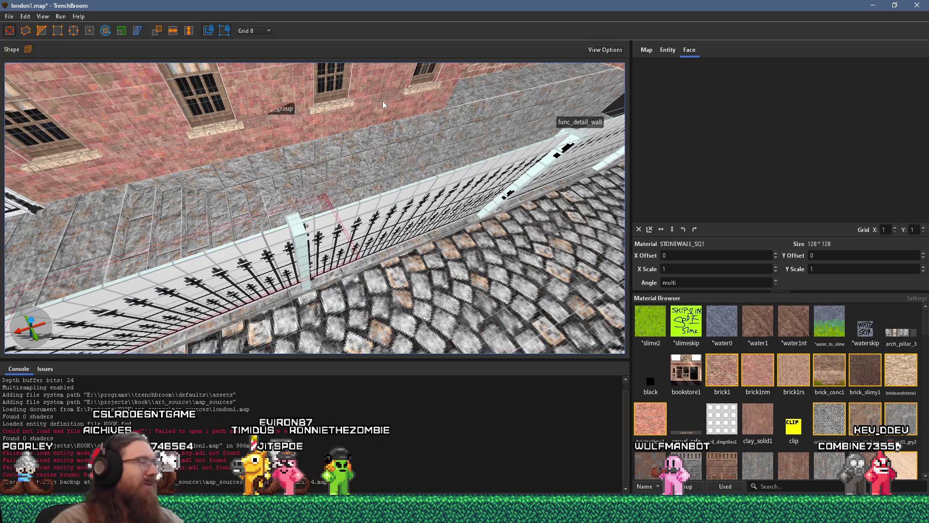
mouse_move(445, 121)
left_mouse_down()
mouse_move(396, 80)
mouse_move(246, 193)
mouse_move(339, 133)
mouse_move(321, 196)
mouse_move(261, 213)
mouse_move(289, 192)
mouse_move(315, 136)
mouse_move(275, 227)
mouse_move(210, 269)
mouse_move(247, 259)
left_mouse_up()
left_click(275, 233, "ctrl+shift")
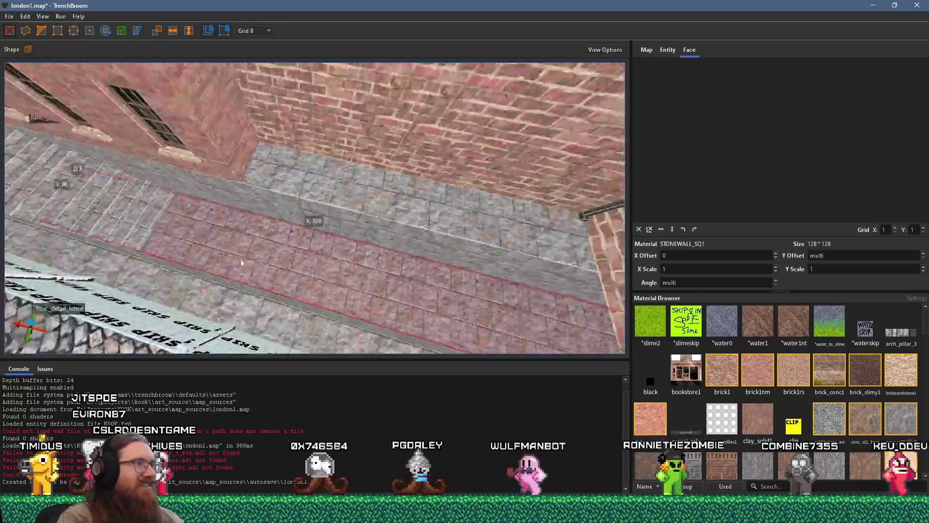
left_click(575, 261)
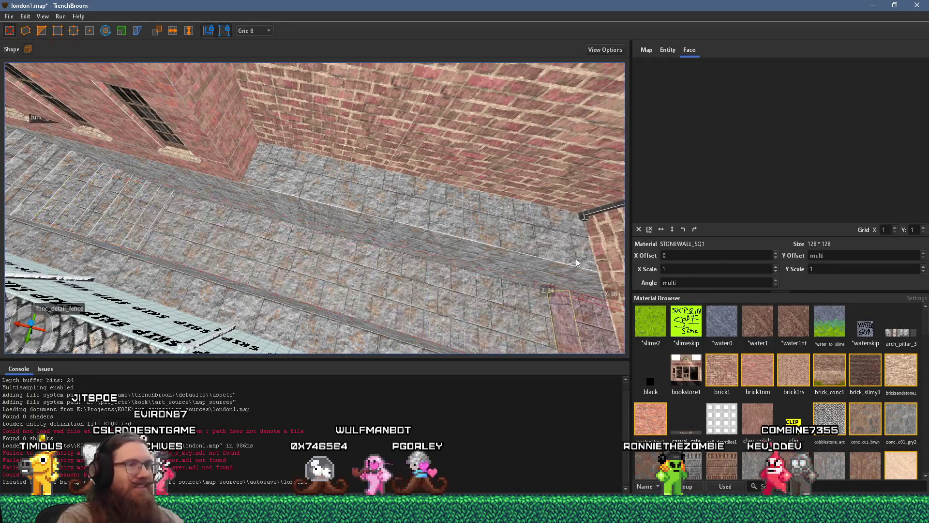
mouse_move(410, 274)
left_mouse_down()
mouse_move(300, 219)
mouse_move(283, 263)
mouse_move(298, 206)
mouse_move(305, 286)
mouse_move(269, 290)
mouse_move(387, 147)
mouse_move(323, 163)
mouse_move(283, 154)
mouse_move(295, 254)
mouse_move(318, 172)
mouse_move(427, 99)
left_mouse_up()
left_click_drag(318, 162, 530, 216)
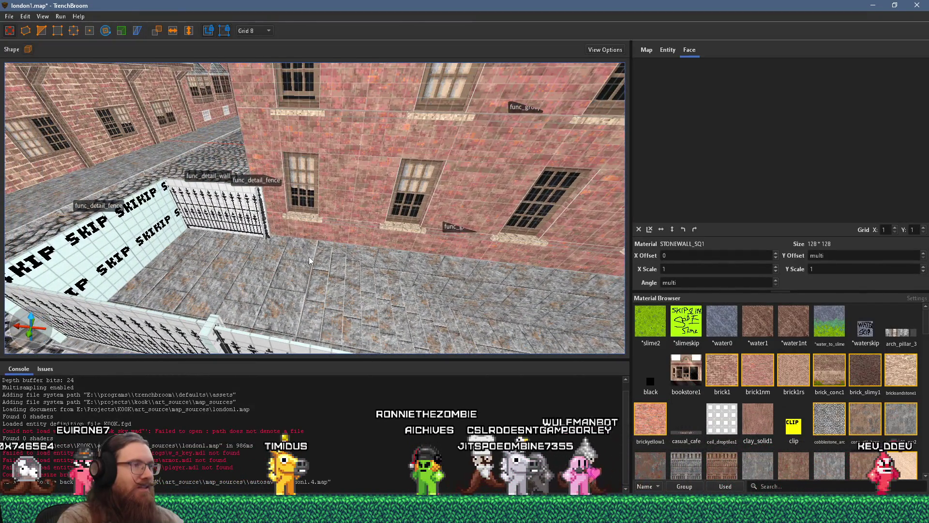
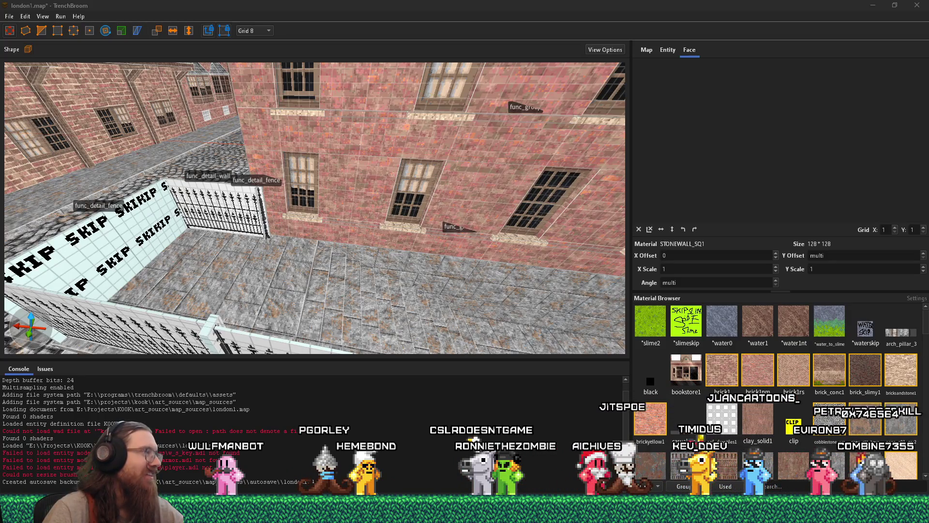
Step: Draw a new block along the brick wall, subtract it from the floor, then undo the cut
left_click(388, 7)
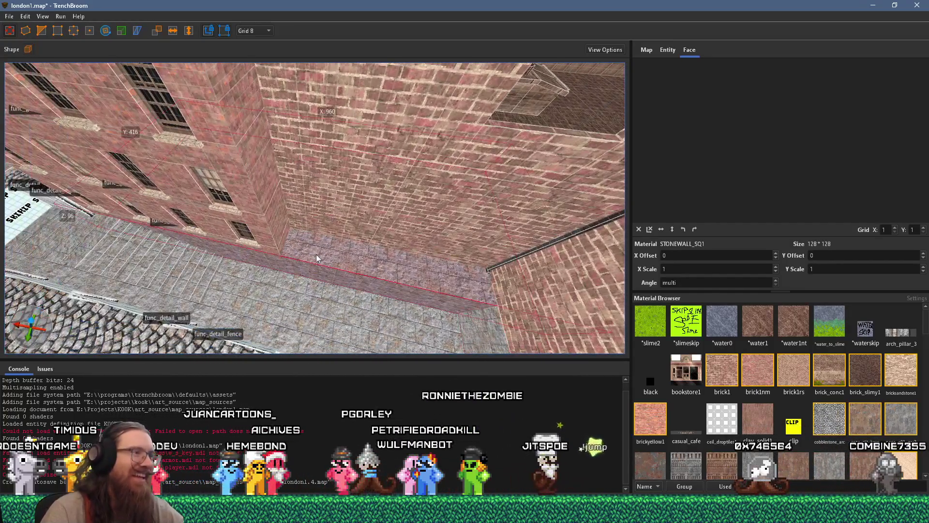
left_click(387, 257, "shift")
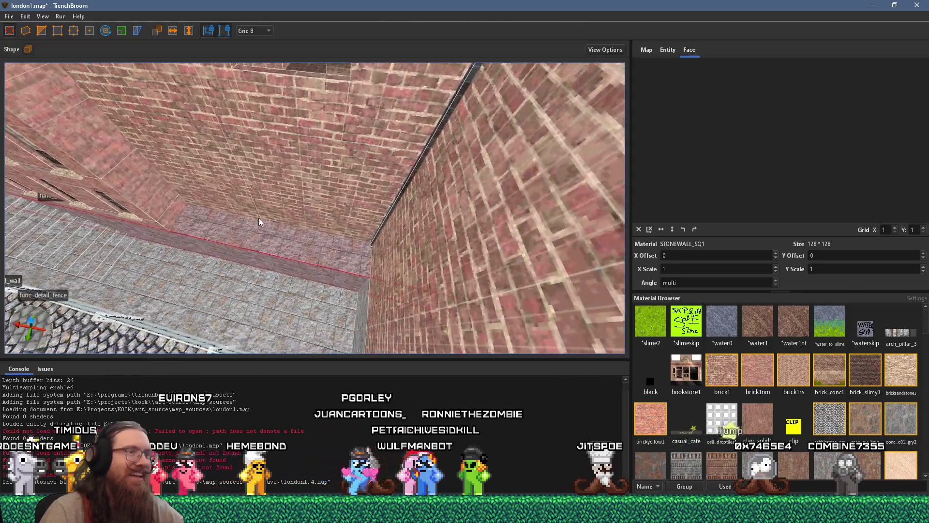
left_click(487, 274)
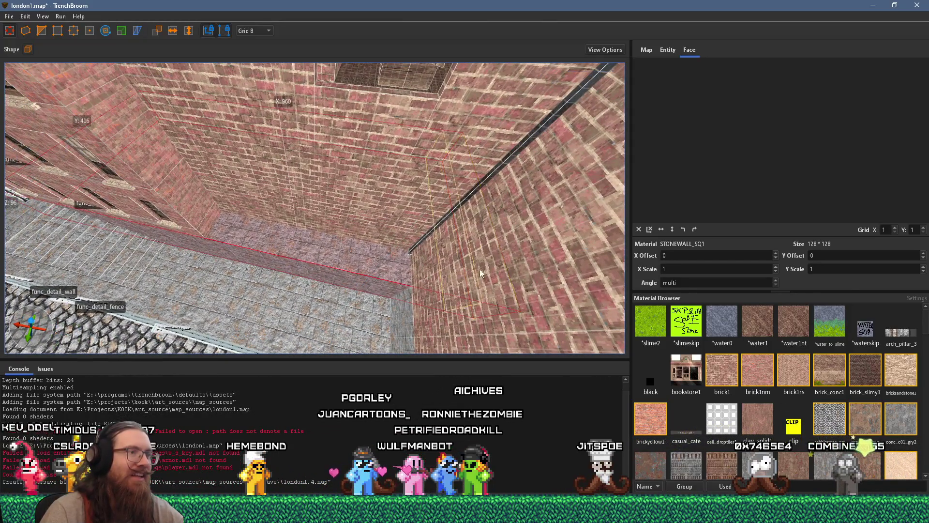
left_click_drag(426, 267, 223, 242)
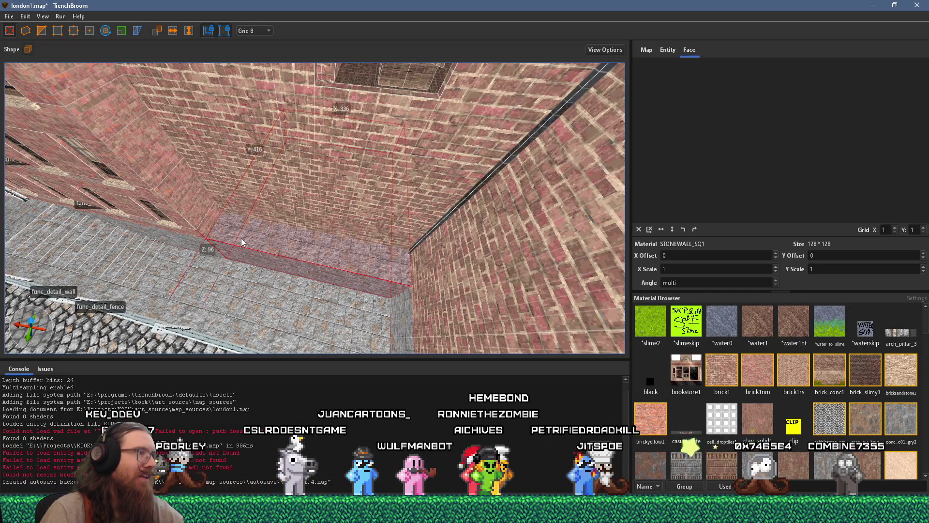
left_click_drag(267, 261, 267, 261)
key("ctrl+k")
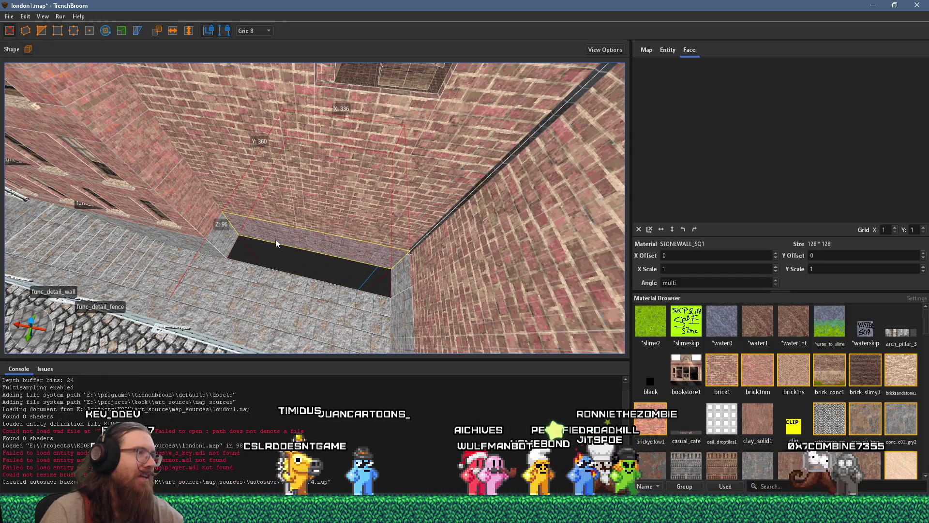
key("ctrl+z")
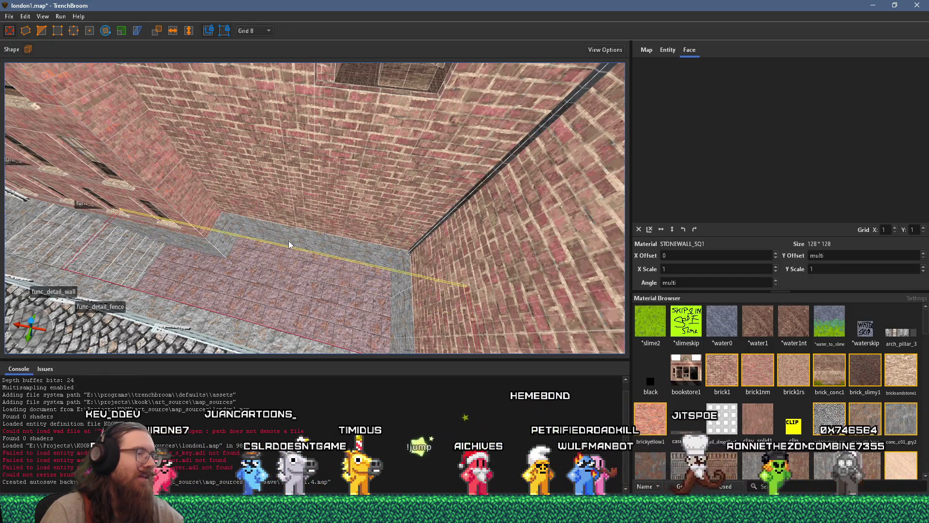
Step: Fly into the stone corridor facing the stairs and select the corridor floor block
left_click(400, 287)
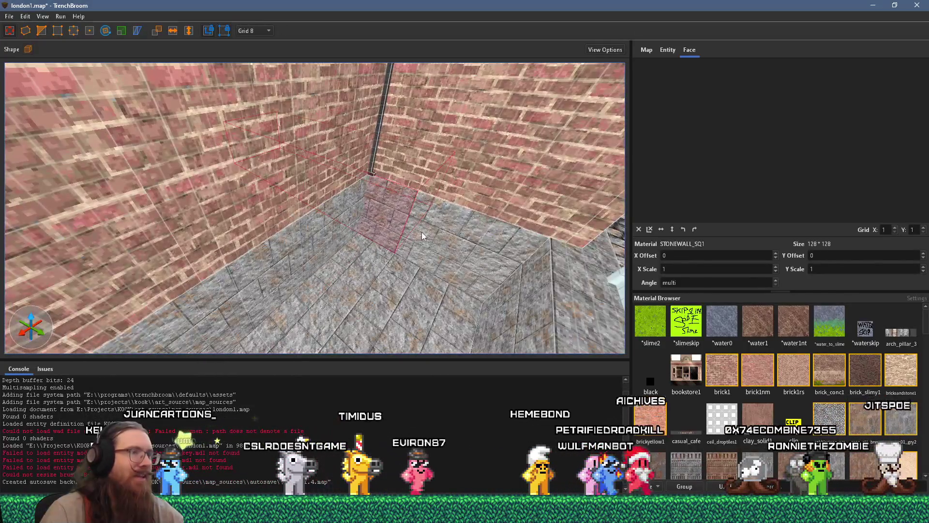
left_click(430, 233)
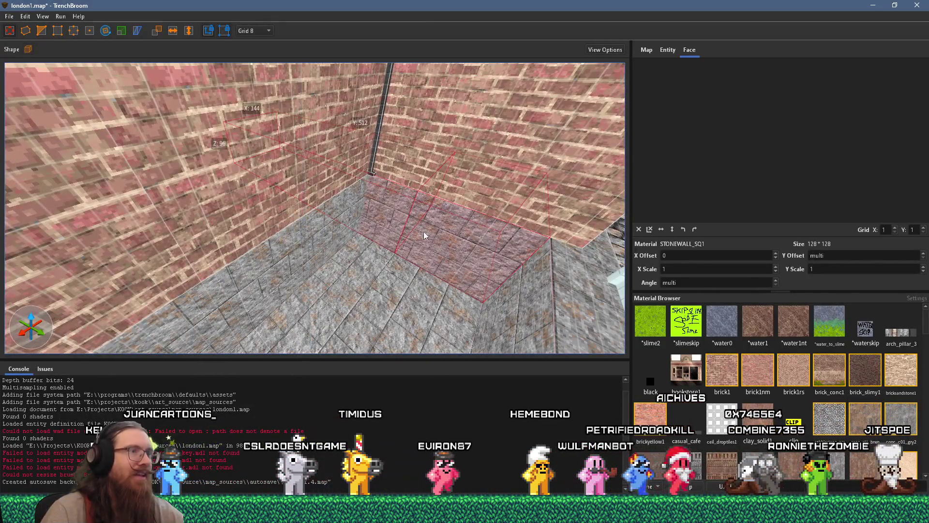
key("s")
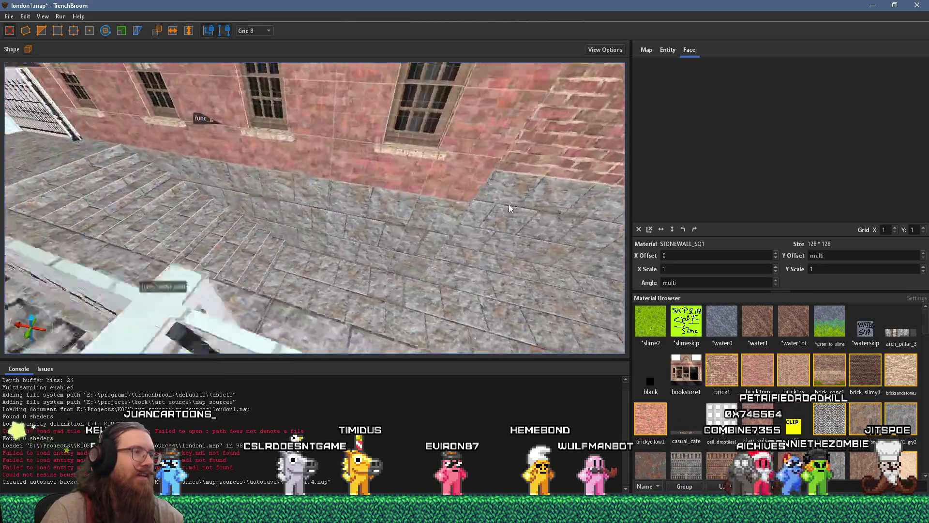
key("w")
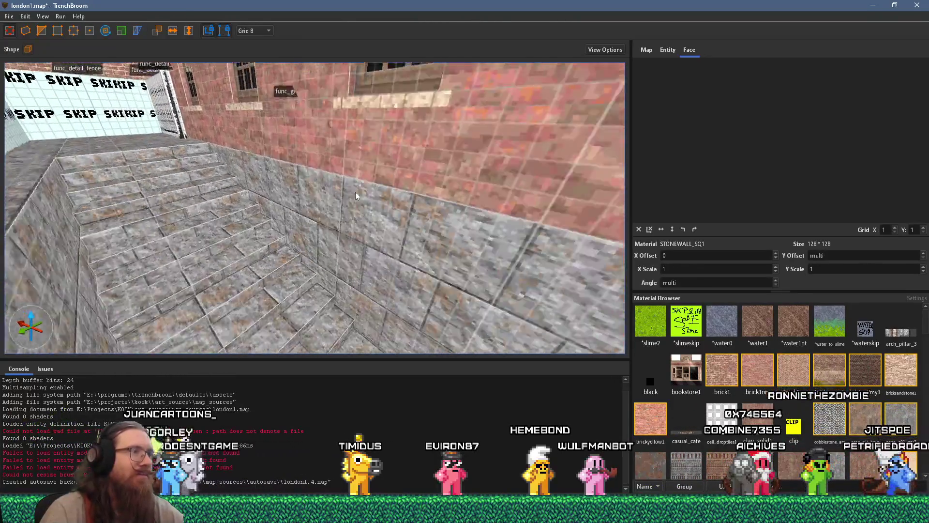
key("w")
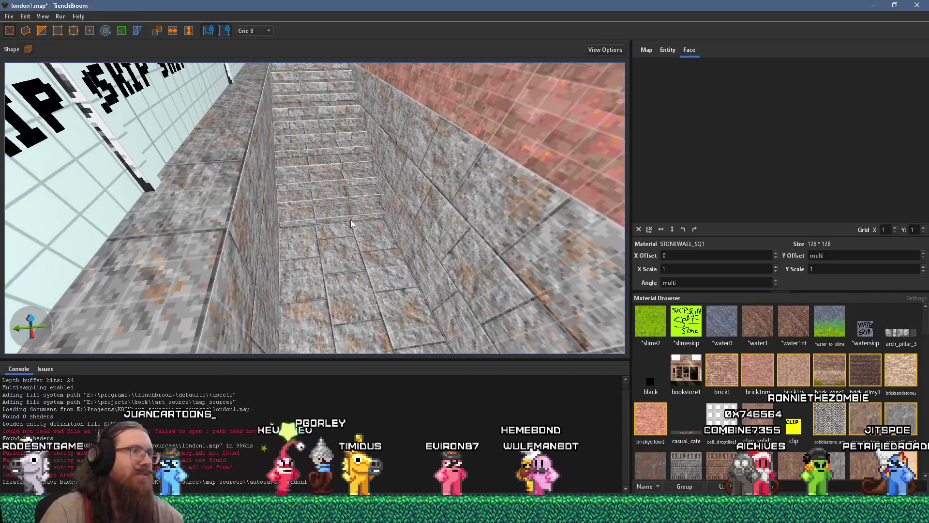
key("s")
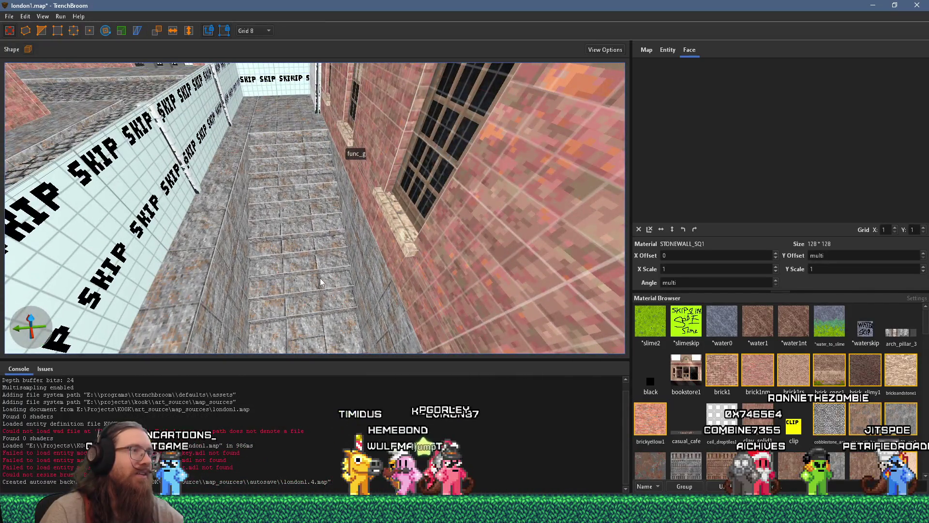
key("w")
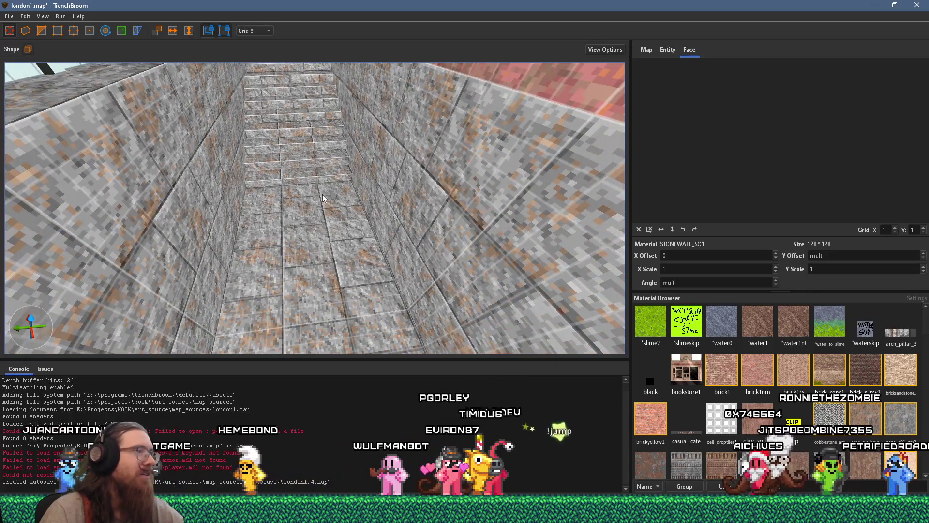
left_click(323, 198)
key("s")
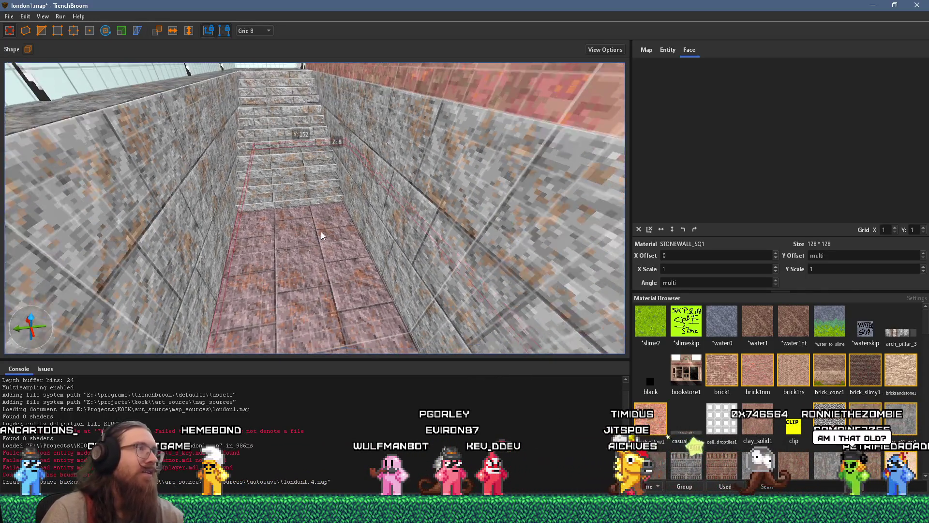
Step: Set the grid to 32 and select the bottom stair step
left_click(270, 32)
left_click(255, 100)
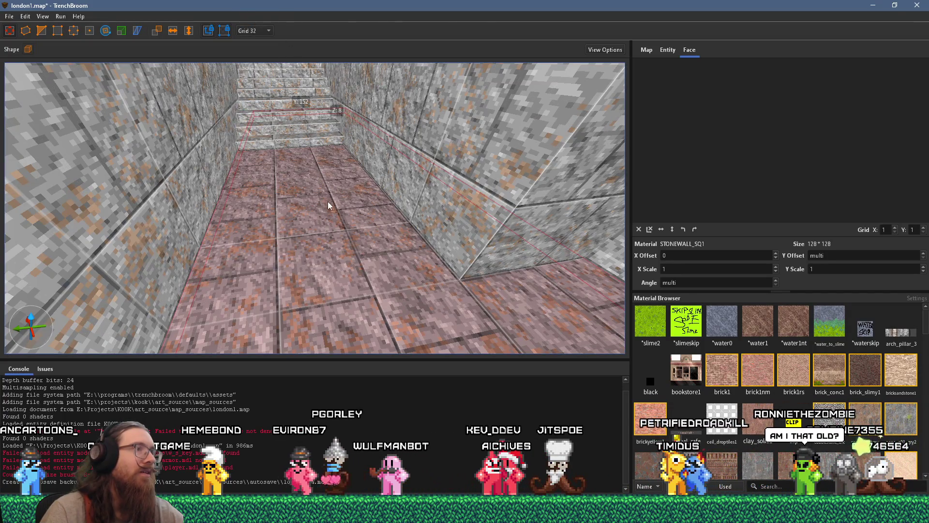
left_click(326, 223)
left_click(301, 152)
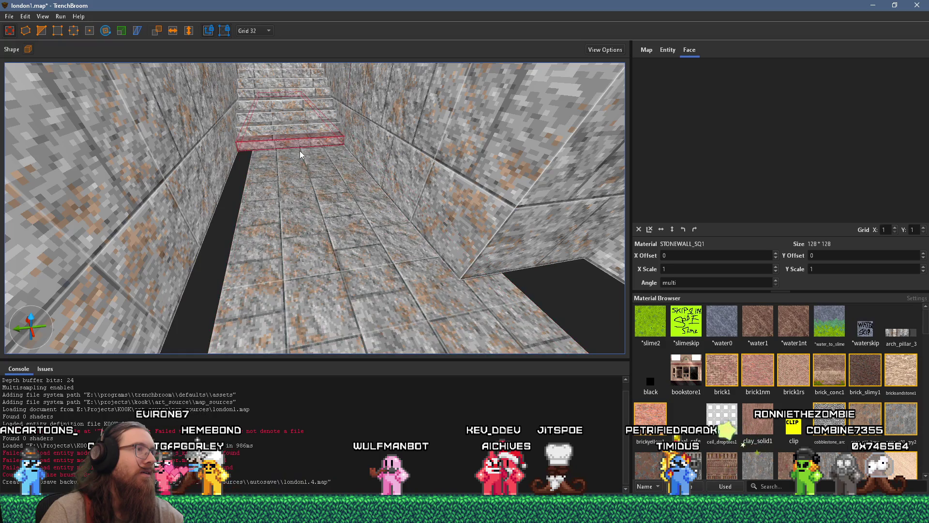
key("Escape")
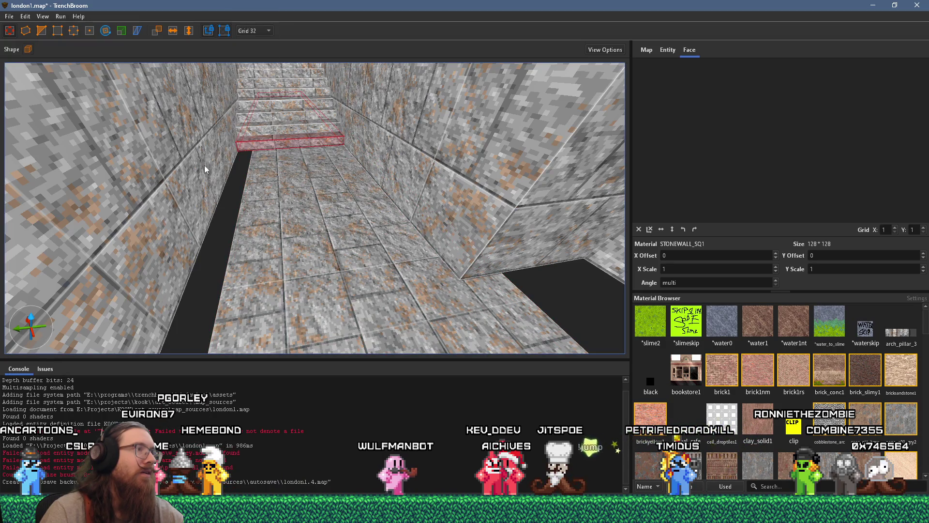
scroll(307, 169, "up", 10)
scroll(379, 180, "down", 10)
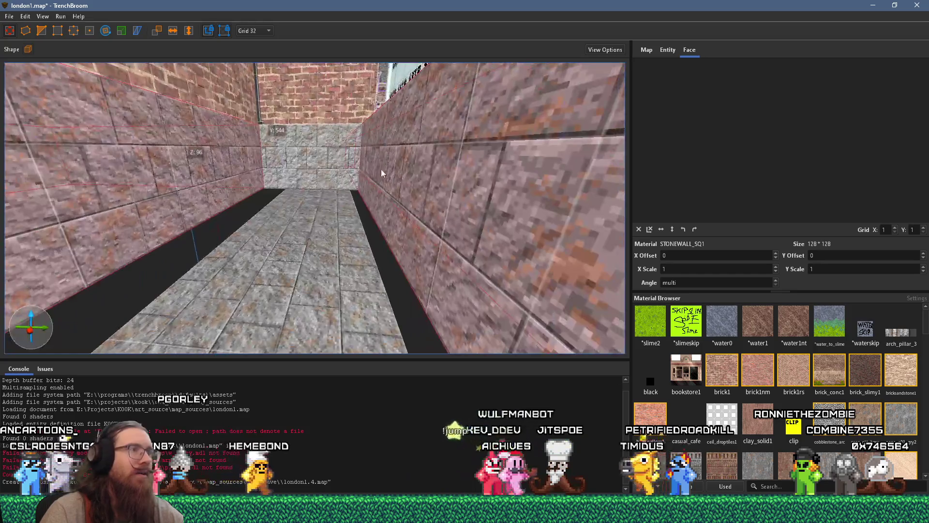
scroll(328, 241, "up", 10)
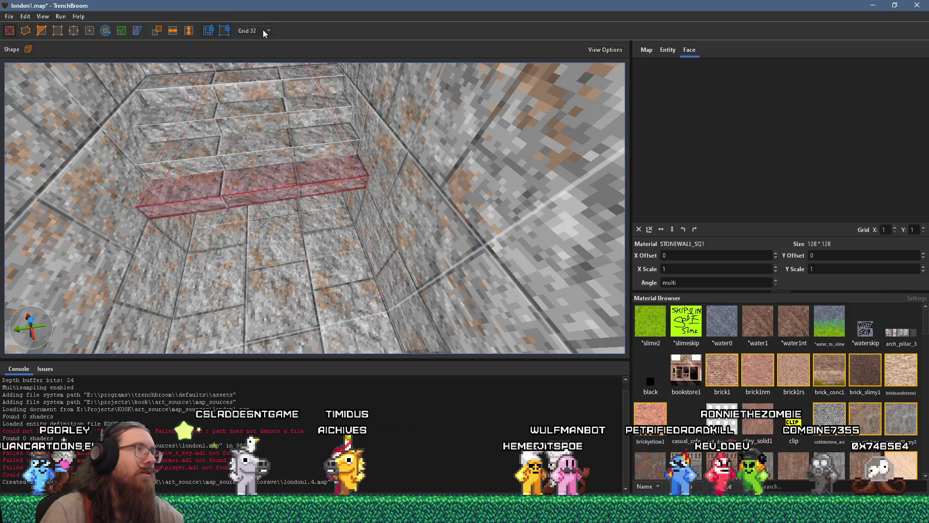
Step: With the grid at 8, lower the bottom step's top face so it is 8 units tall
left_click(264, 30)
left_click(266, 77)
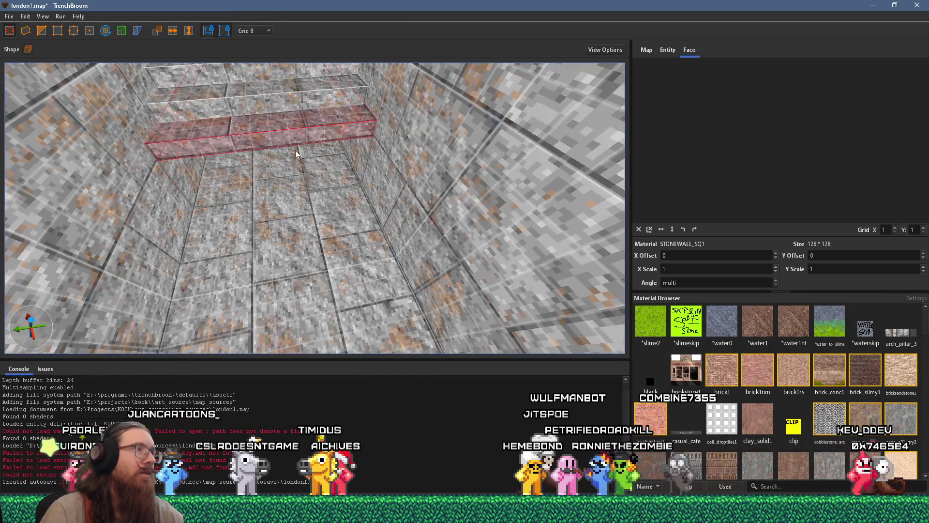
left_click_drag(295, 145, 333, 293)
scroll(327, 171, "up", 2)
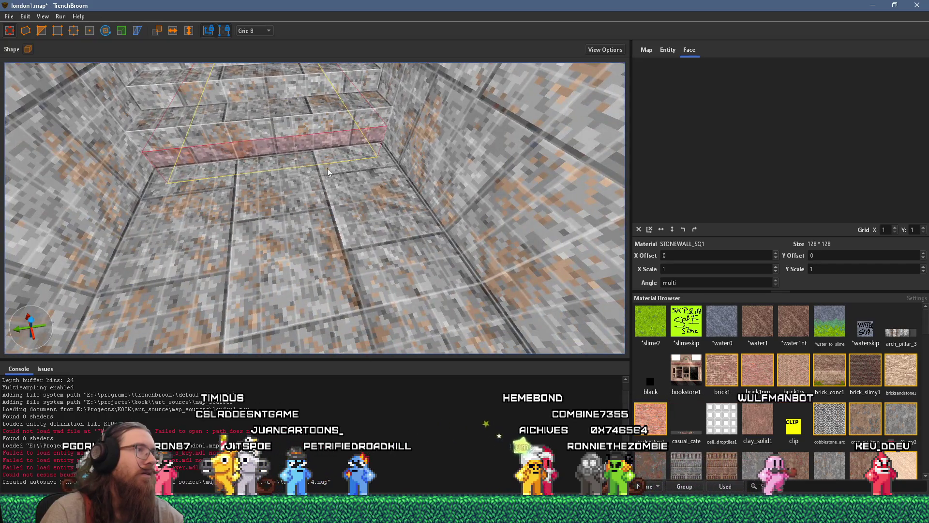
mouse_move(321, 167)
left_mouse_down()
mouse_move(332, 223)
mouse_move(314, 198)
mouse_move(333, 283)
mouse_move(328, 251)
mouse_move(297, 263)
mouse_move(292, 208)
mouse_move(306, 207)
mouse_move(317, 236)
mouse_move(318, 187)
mouse_move(318, 205)
left_mouse_up()
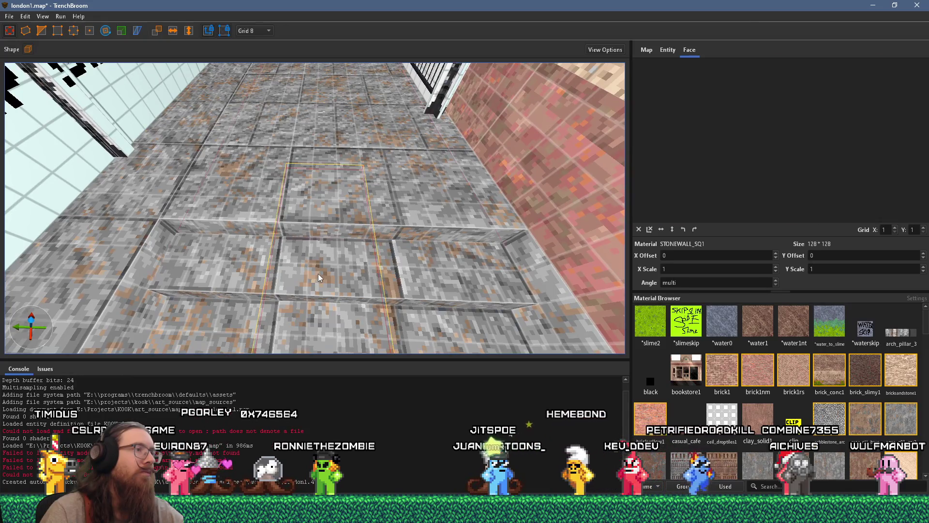
Step: Select the upper step's top face, then the lower step's face, zooming over the stairs
left_click(318, 273, "shift")
left_click_drag(318, 275, 338, 206)
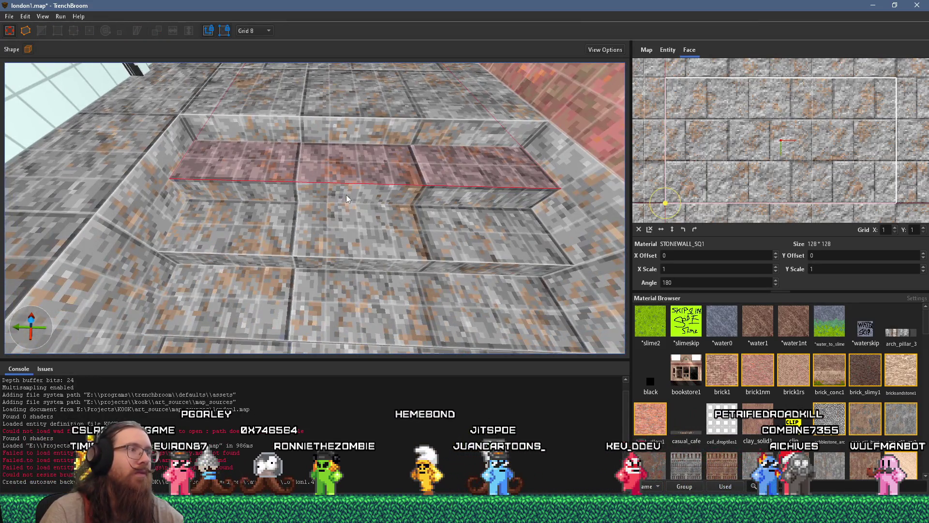
left_click(349, 223, "shift")
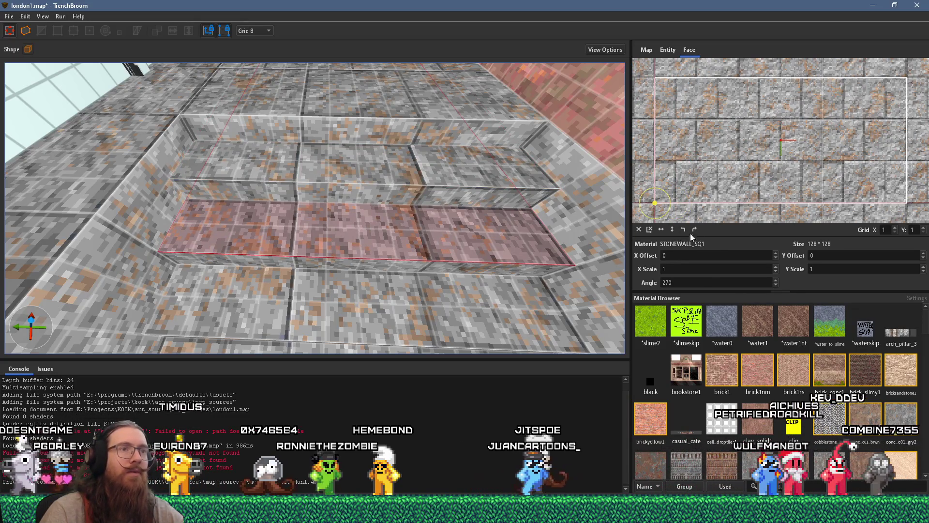
scroll(724, 185, "down", 1)
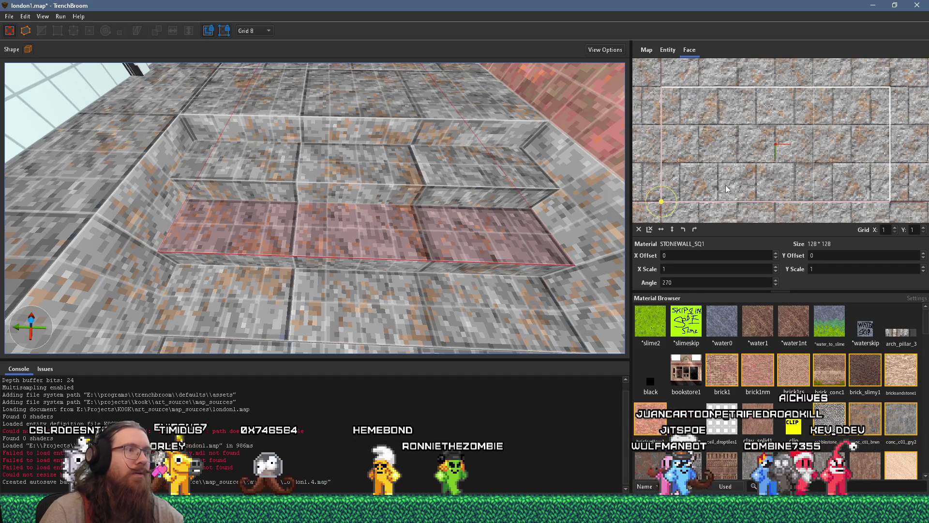
scroll(830, 257, "up", 2)
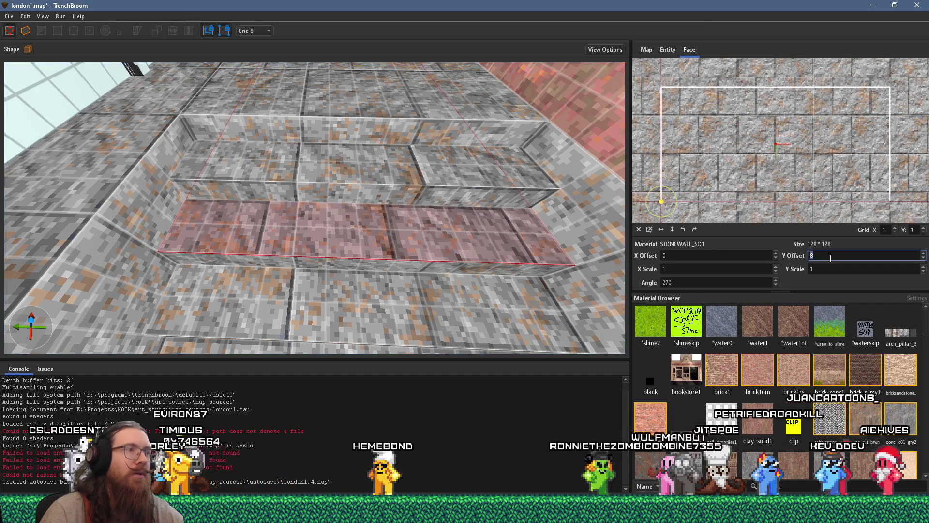
scroll(830, 259, "down", 2)
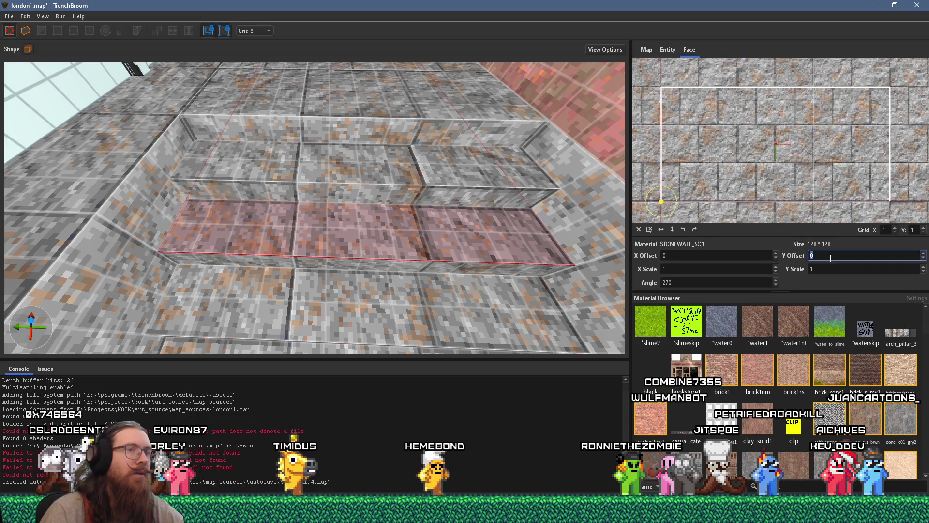
scroll(727, 260, "up", 2)
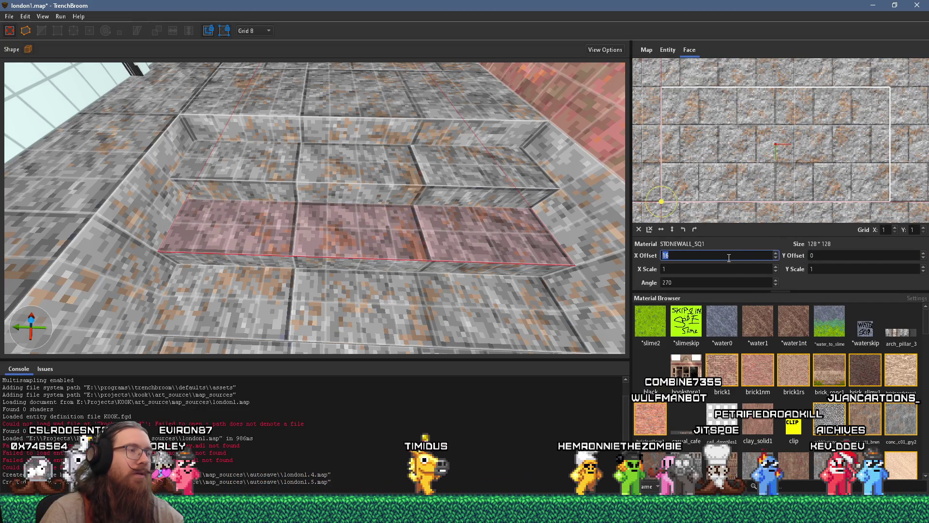
scroll(729, 258, "up", 3)
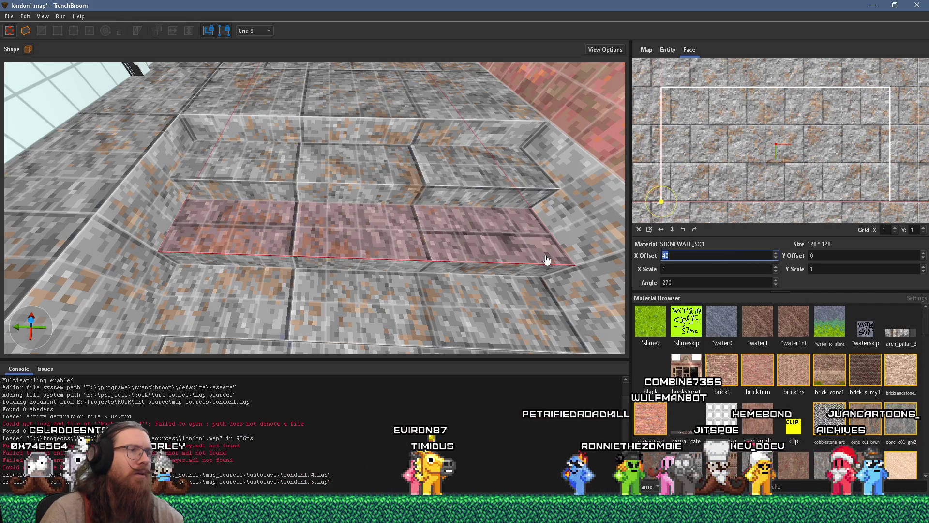
scroll(362, 210, "up", 3)
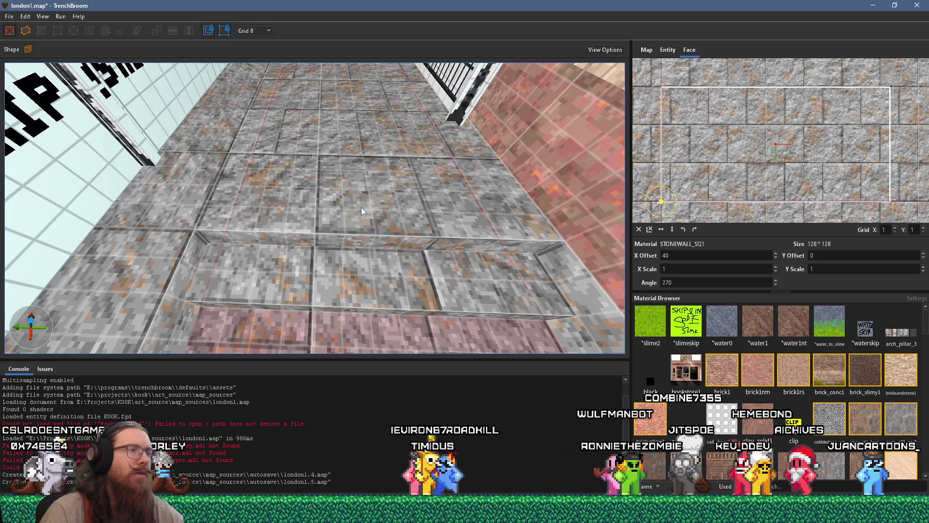
scroll(366, 209, "up", 2)
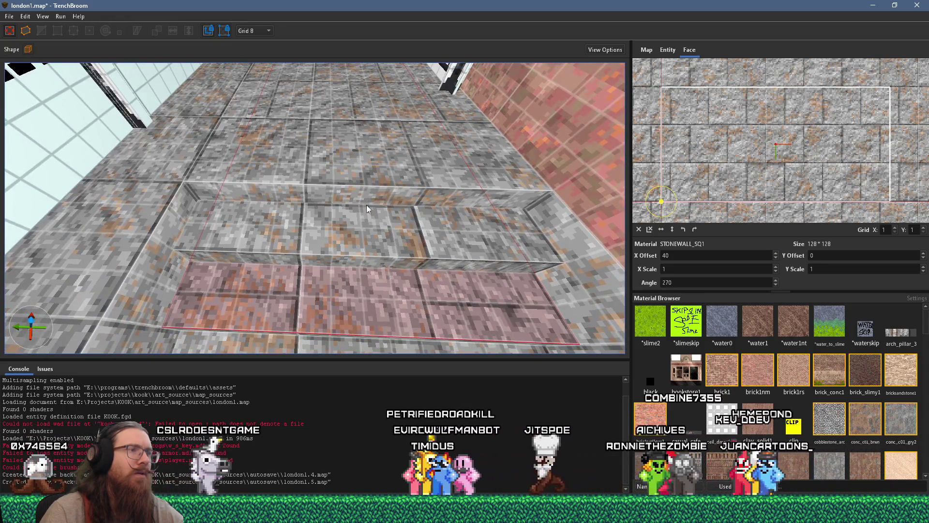
Step: Select the upper stair riser face to check its texture offsets
left_click(373, 181)
scroll(372, 199, "down", 3)
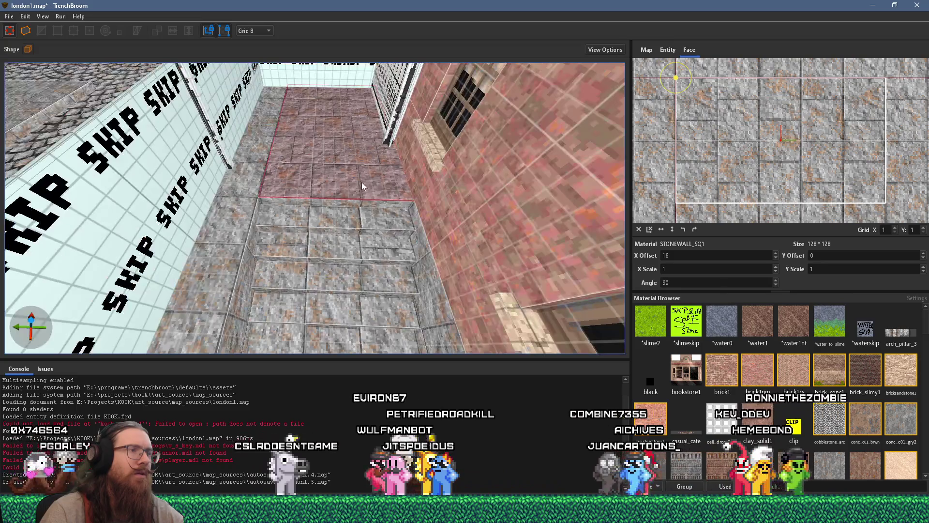
scroll(345, 222, "up", 3)
scroll(345, 213, "down", 3)
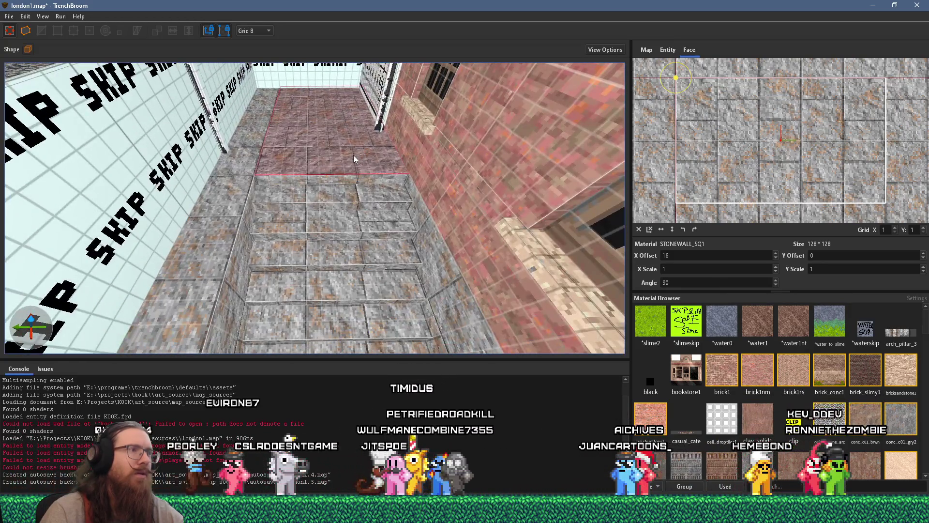
scroll(331, 194, "up", 2)
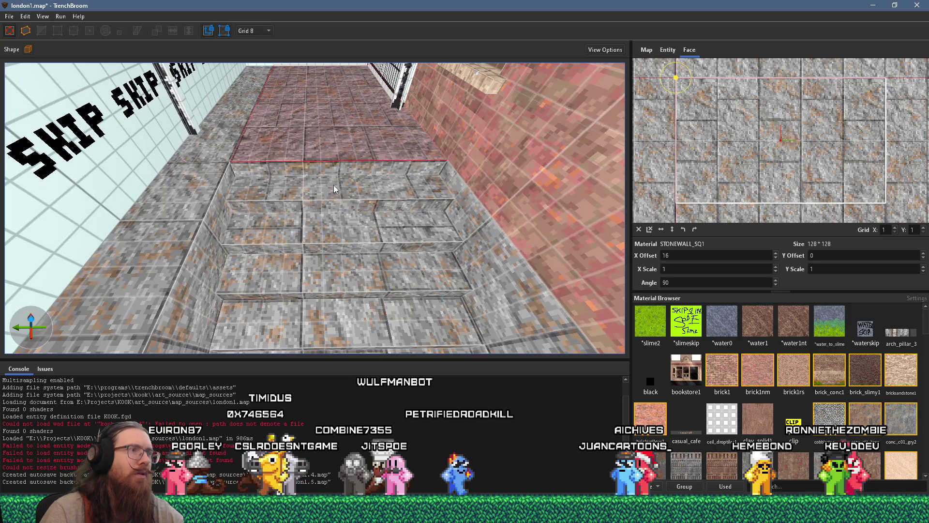
left_click(349, 171)
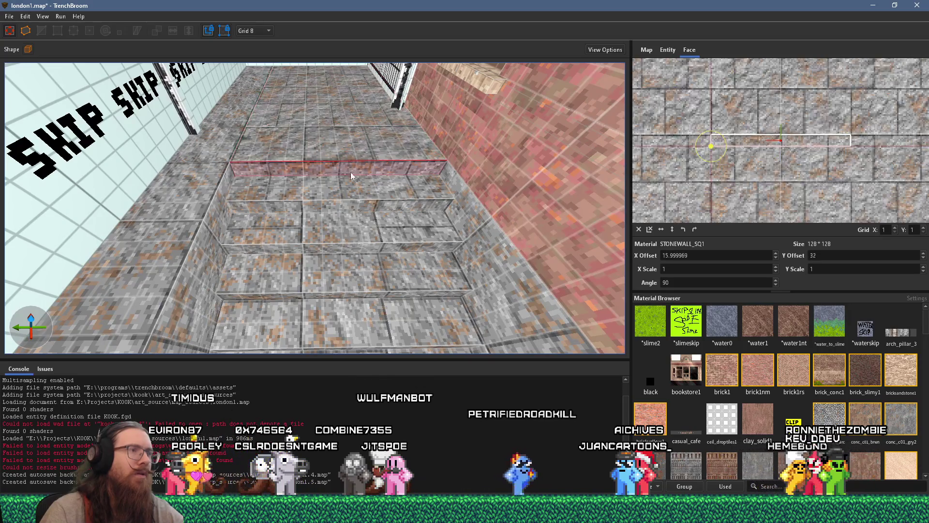
Step: Select the riser's X offset value, then select the step tread below it
double_click(703, 257)
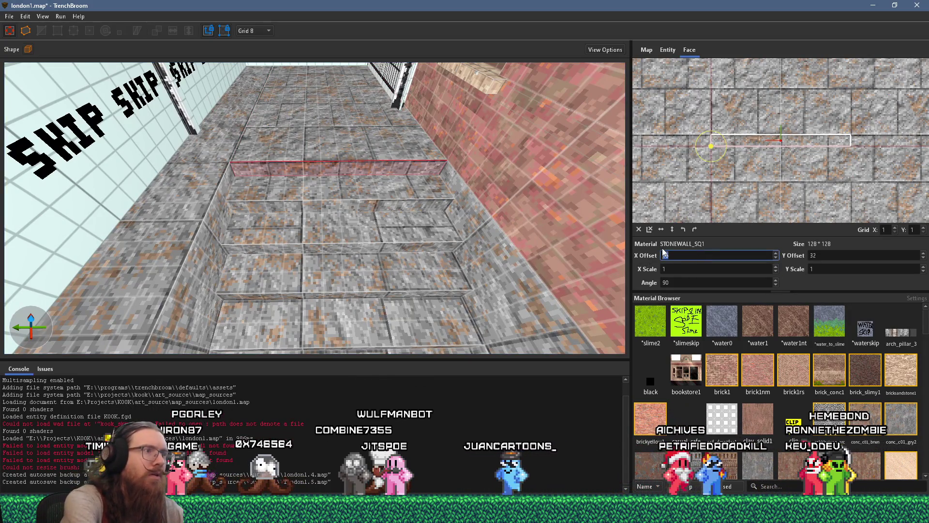
type("6")
scroll(826, 257, "up", 8)
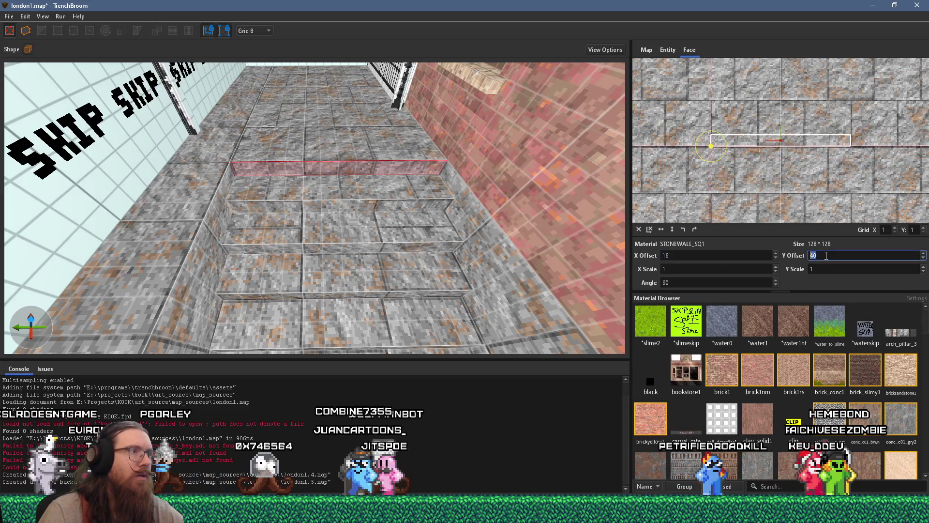
scroll(464, 223, "up", 5)
scroll(407, 209, "up", 1)
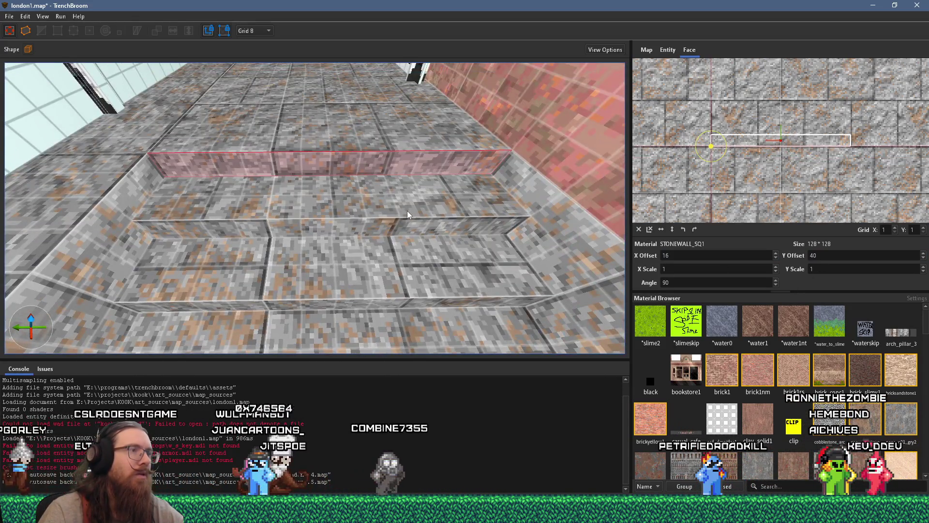
left_click(396, 201)
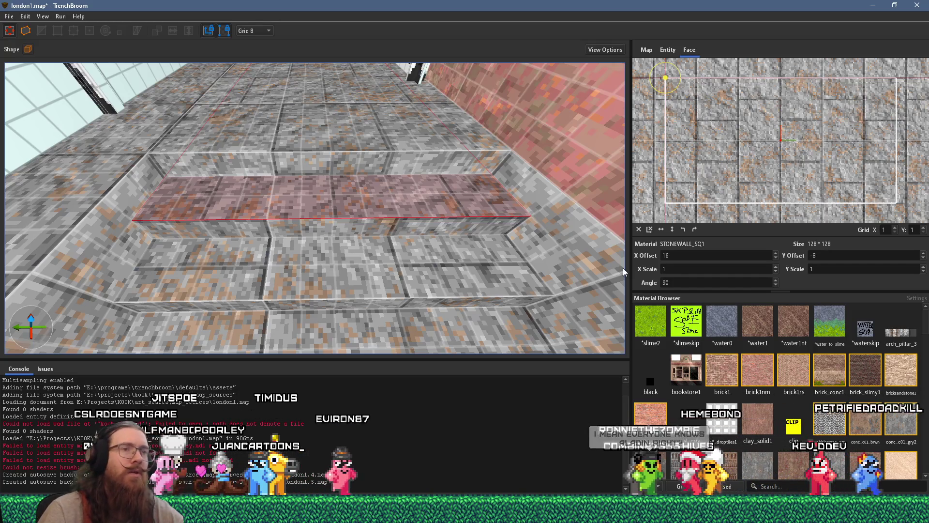
key("s")
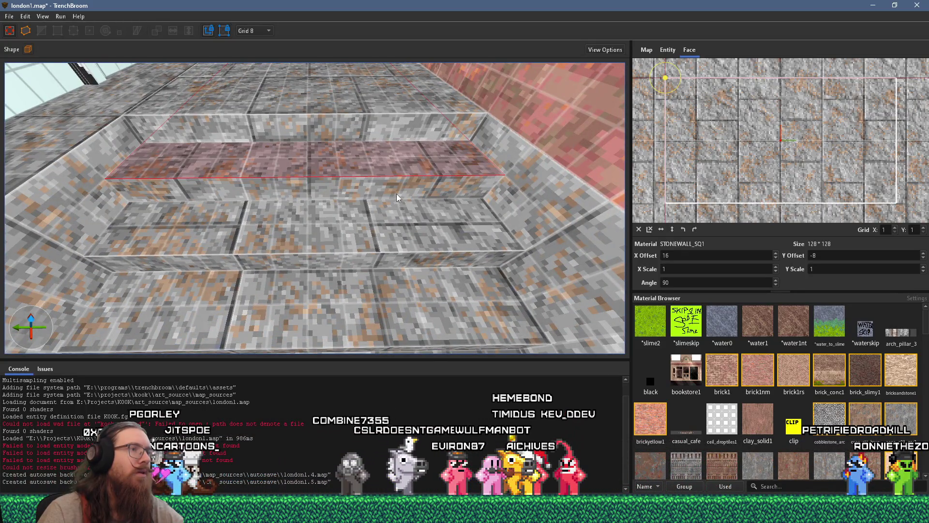
Step: Select the next riser face down the stairs and set its Y offset to 8
left_click(396, 198, "shift")
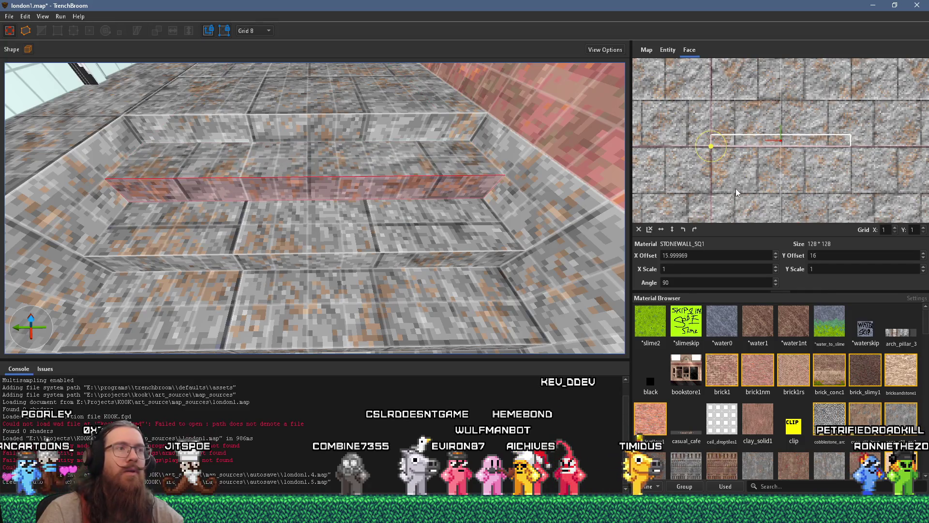
left_click_drag(388, 193, 385, 170)
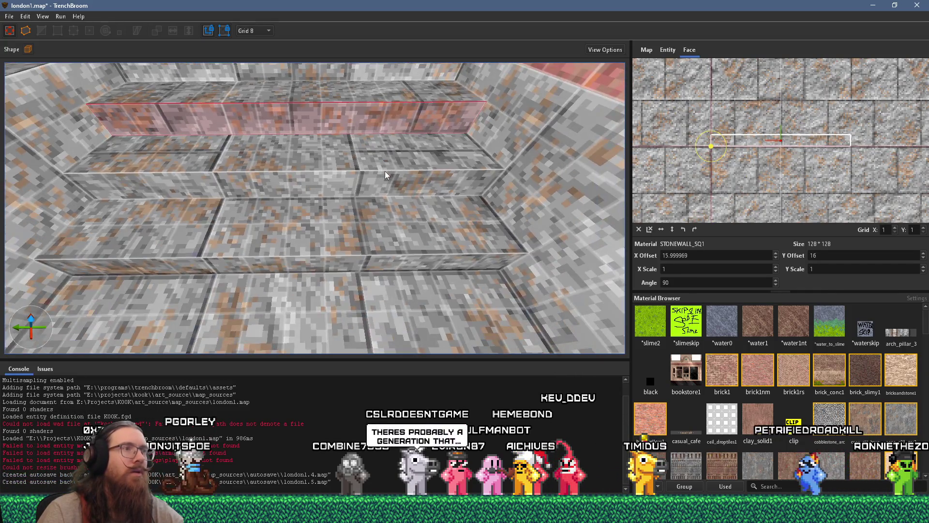
left_click(396, 176, "shift")
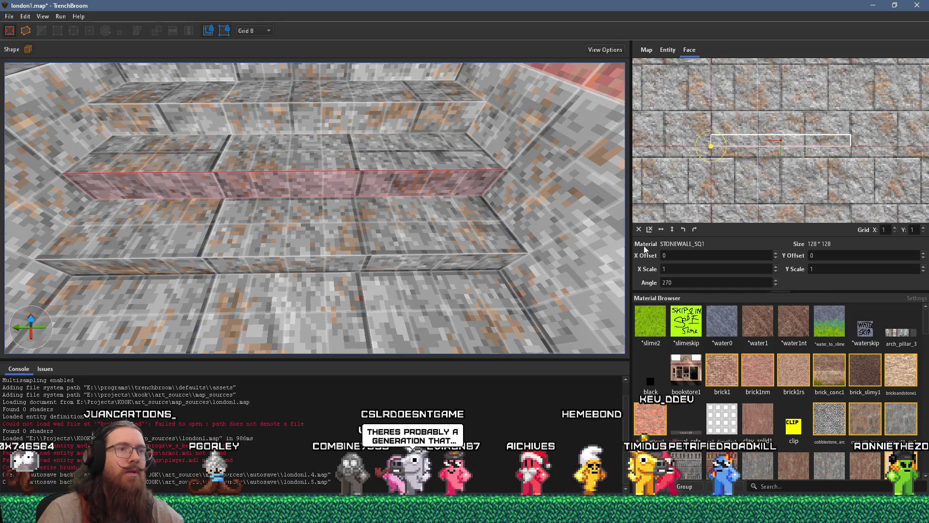
left_click(833, 255)
type("8")
key("Return")
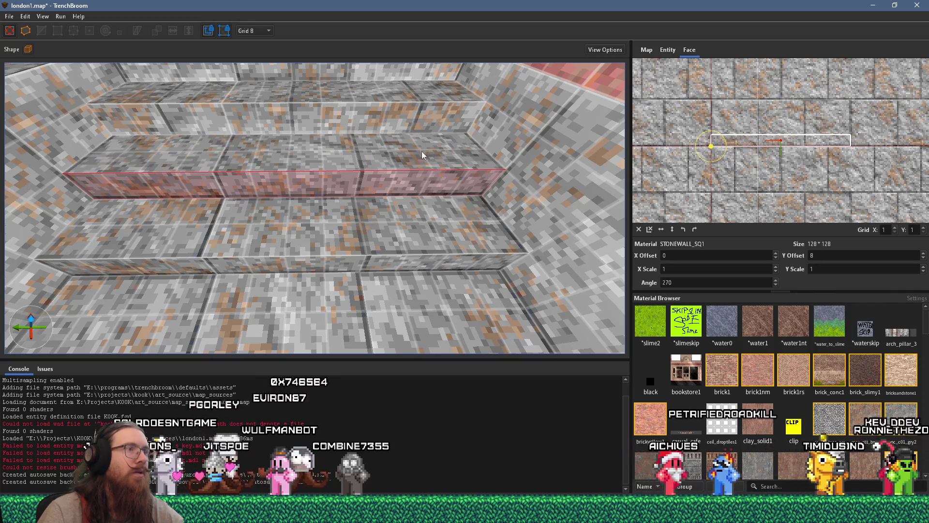
Step: Select the lower riser face and switch the grid to 32, then back to 8
left_click(418, 263, "shift")
scroll(410, 161, "down", 10)
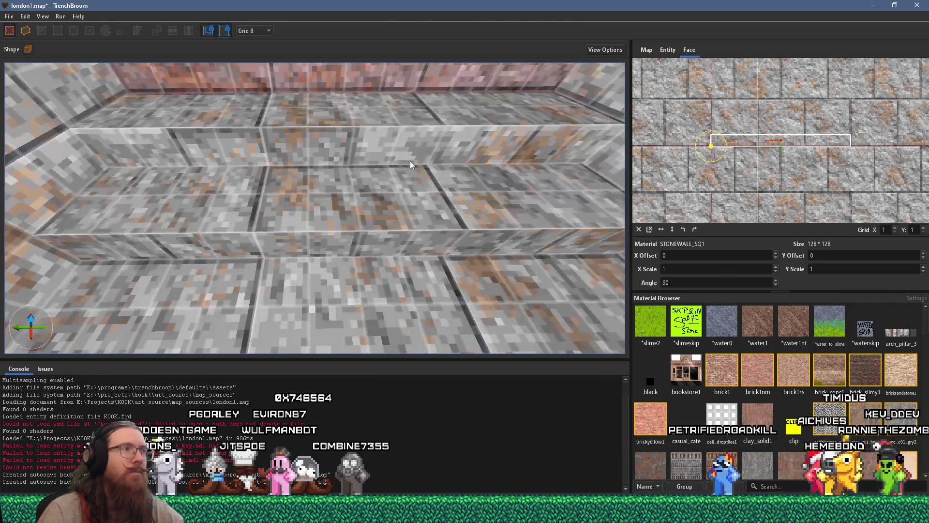
scroll(404, 193, "down", 2)
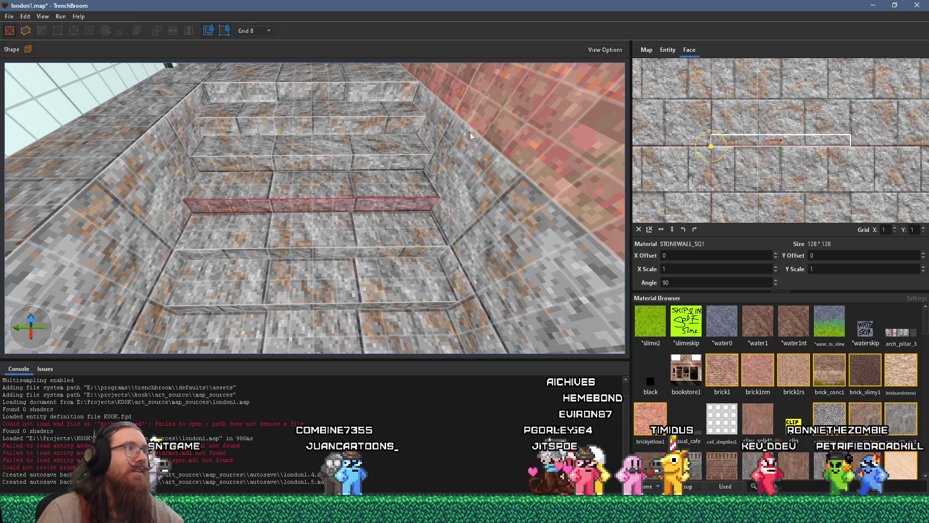
left_click(263, 30)
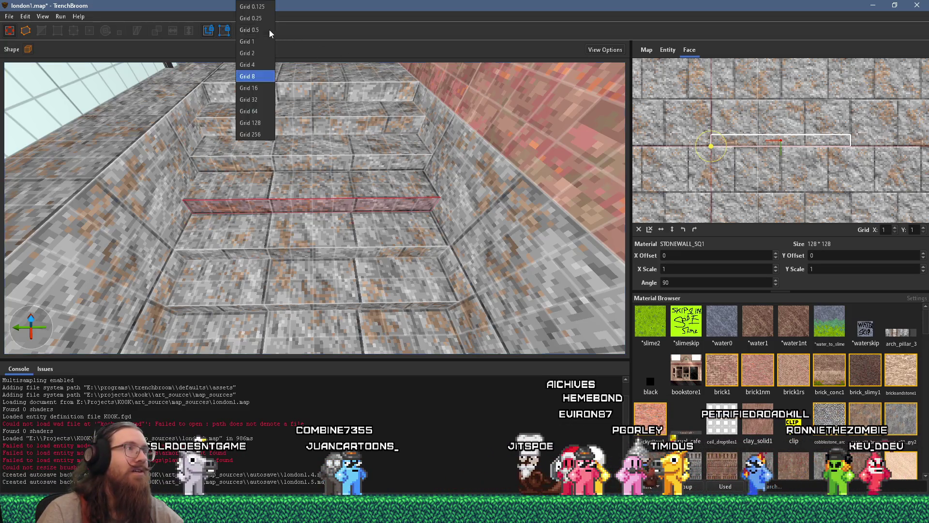
left_click(270, 98)
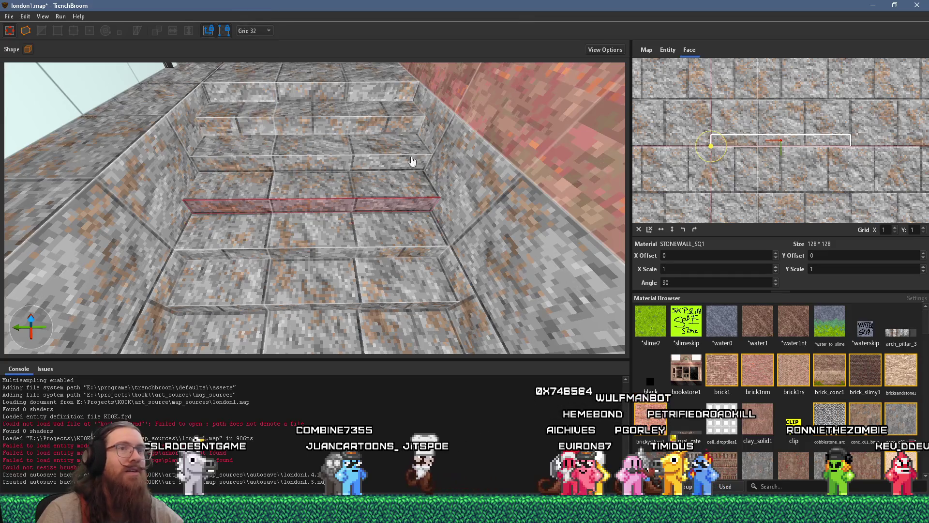
left_click(260, 33)
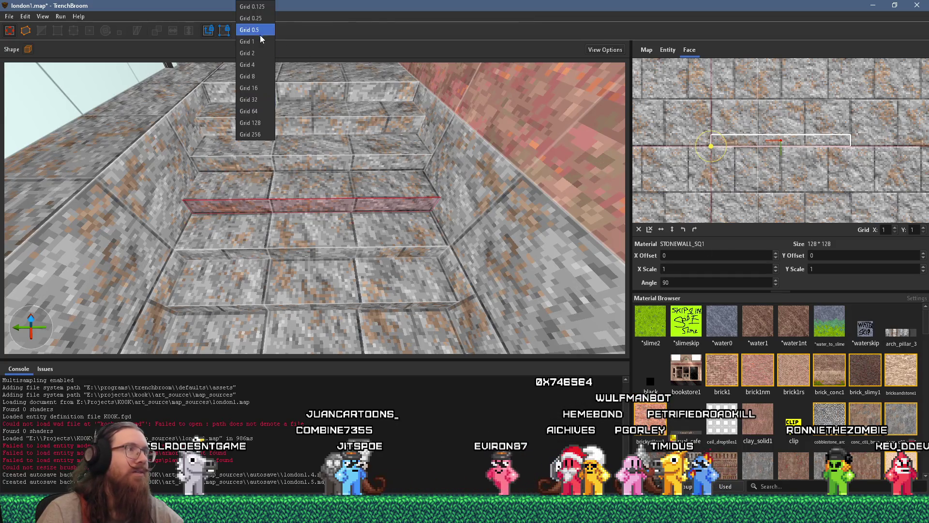
left_click(262, 76)
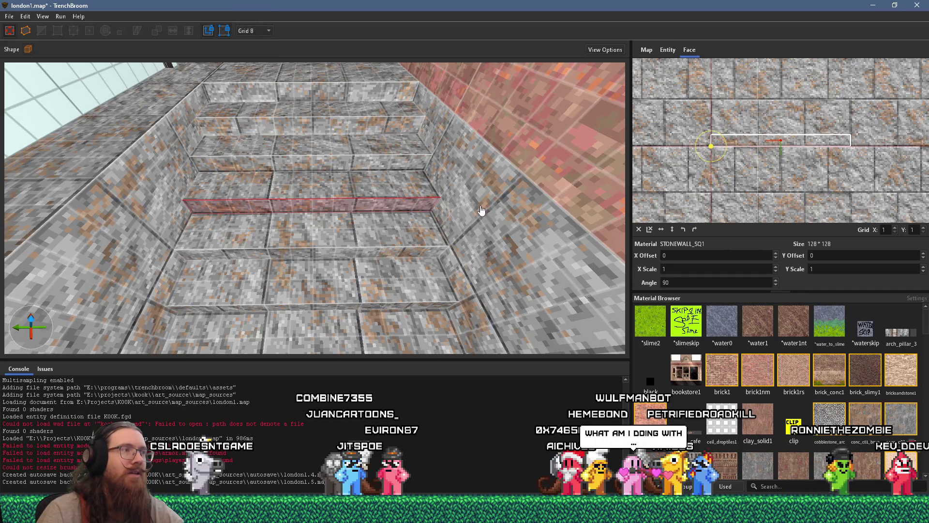
scroll(820, 255, "up", 2)
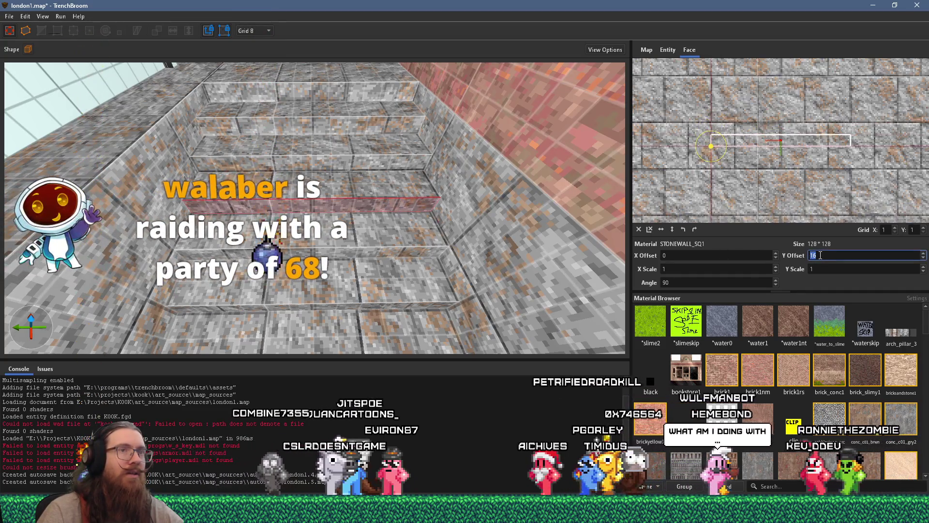
scroll(820, 255, "up", 2)
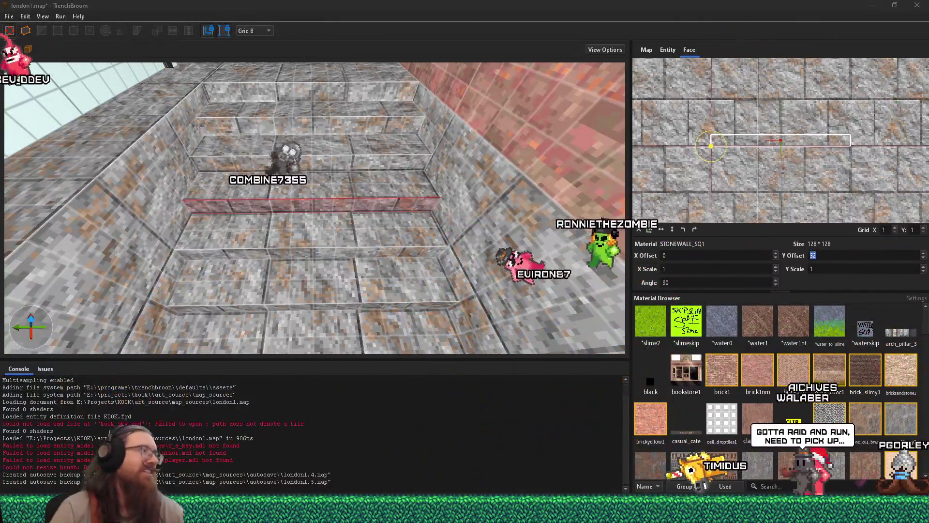
Step: Select another stair riser face and recentre the view along the stairs
left_click(285, 287)
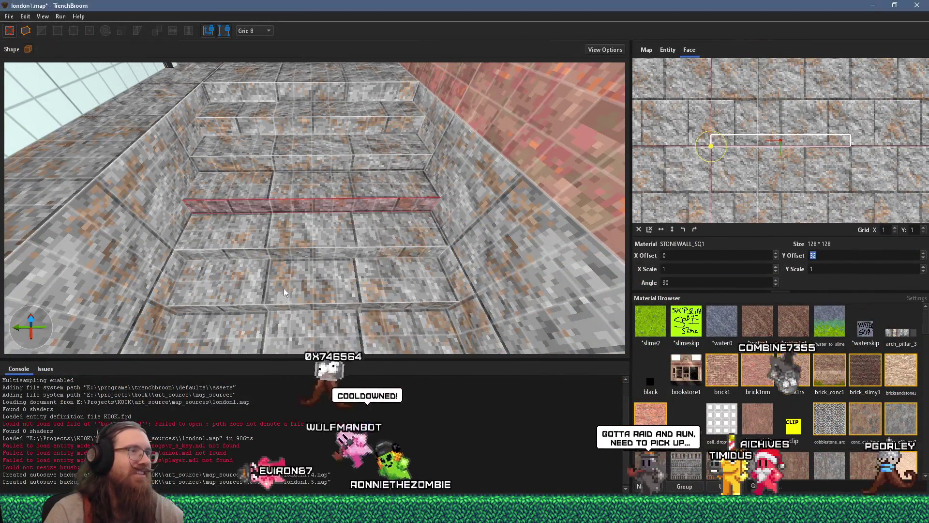
scroll(286, 287, "up", 3)
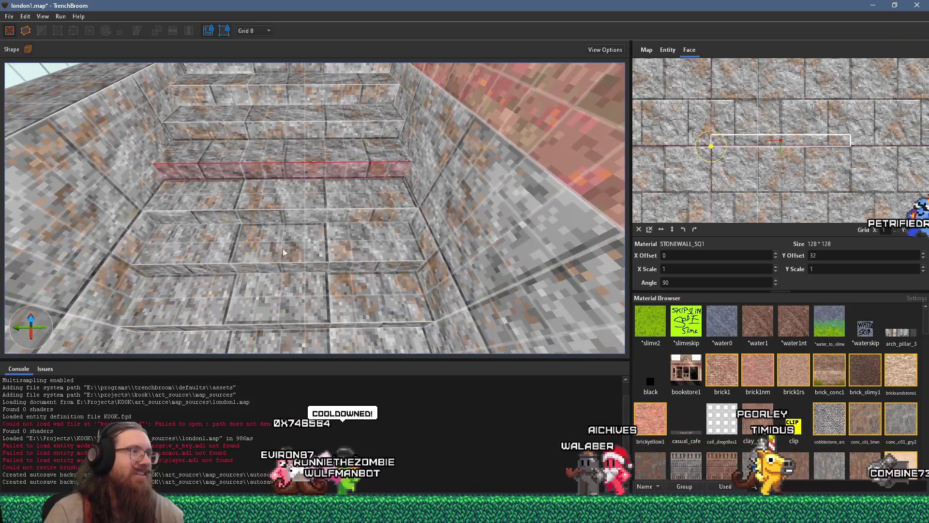
left_click(314, 218, "shift")
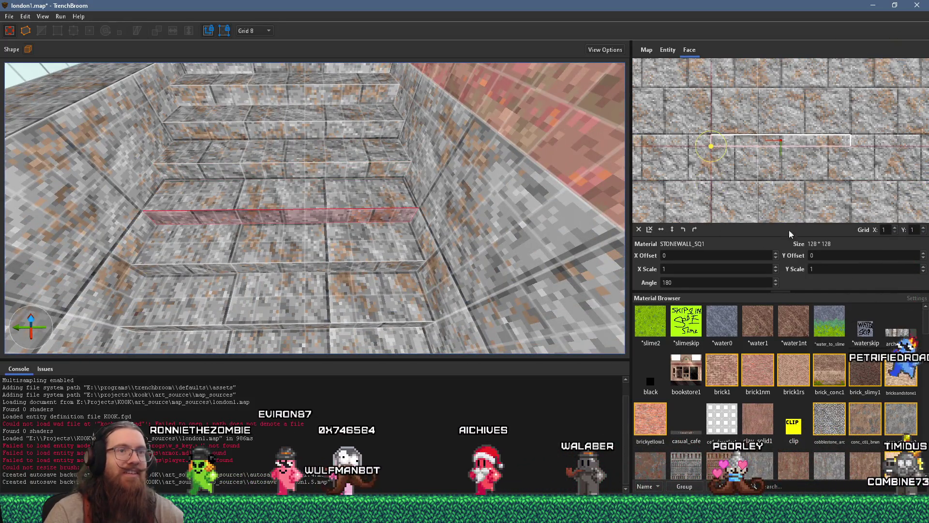
scroll(840, 257, "up", 3)
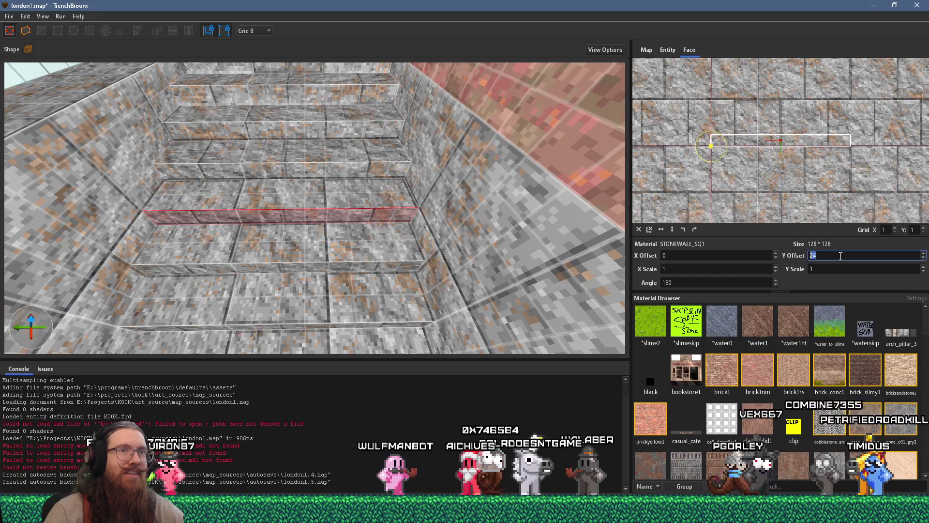
left_click_drag(334, 211, 352, 194)
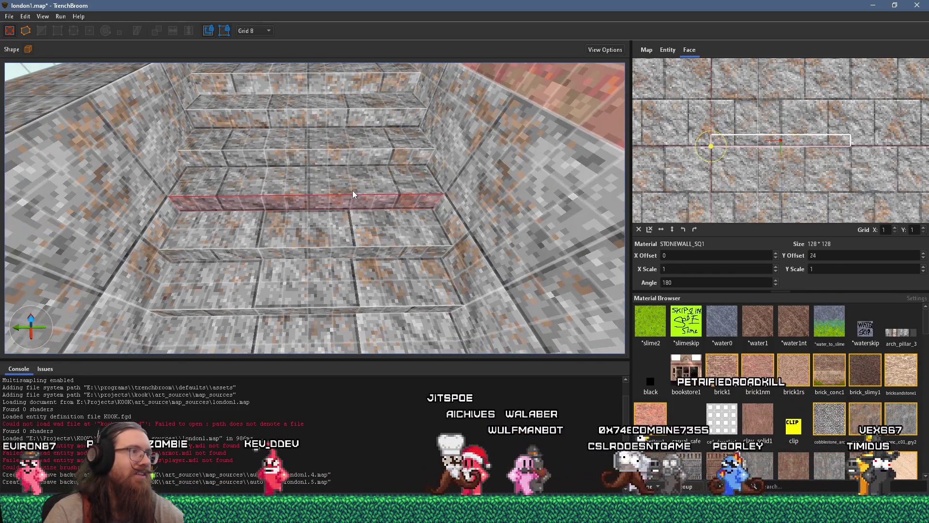
scroll(825, 256, "down", 4)
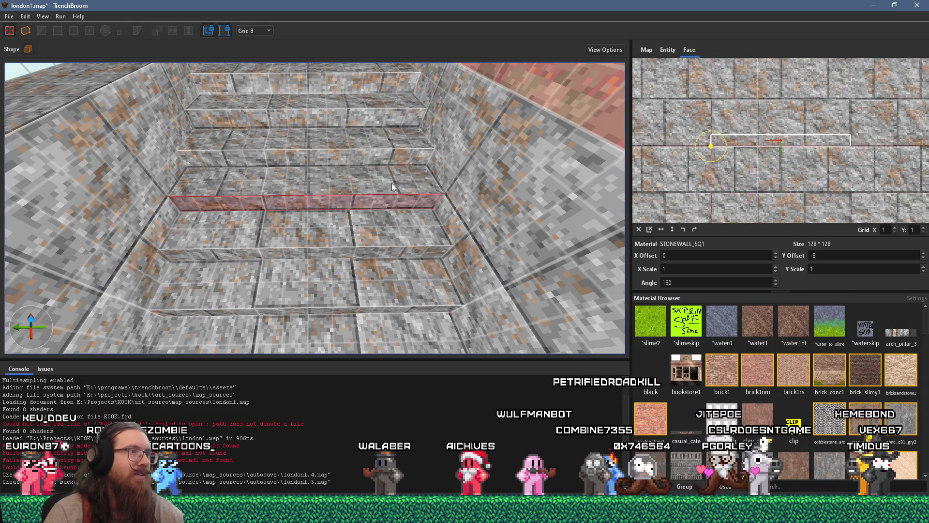
left_click_drag(398, 222, 401, 200)
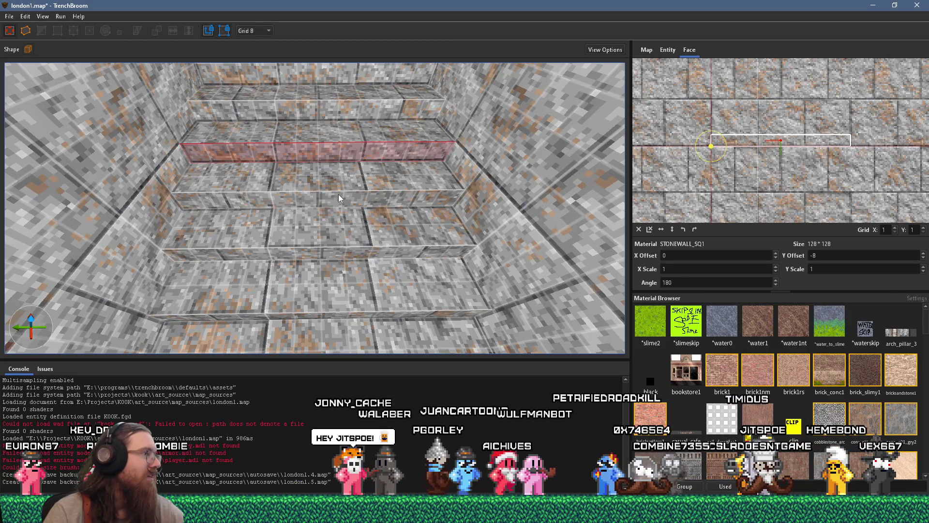
scroll(382, 192, "up", 10)
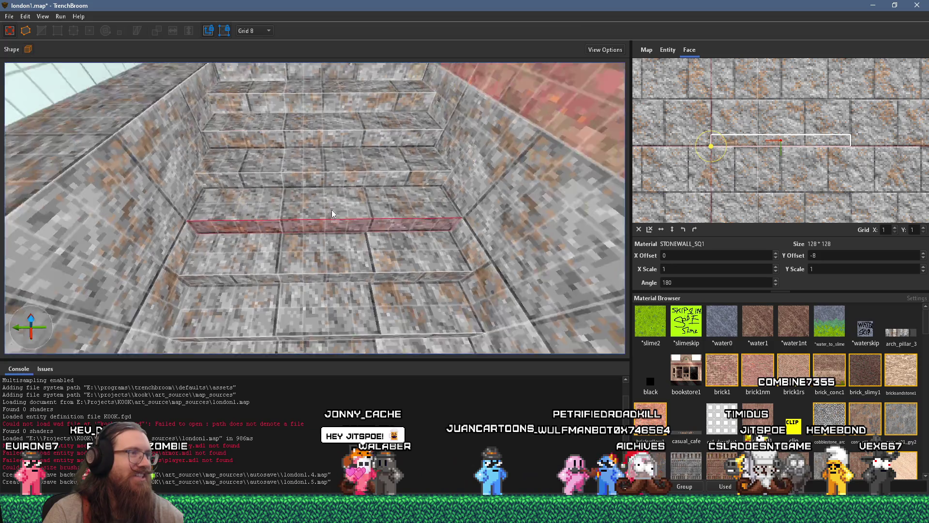
scroll(433, 192, "down", 10)
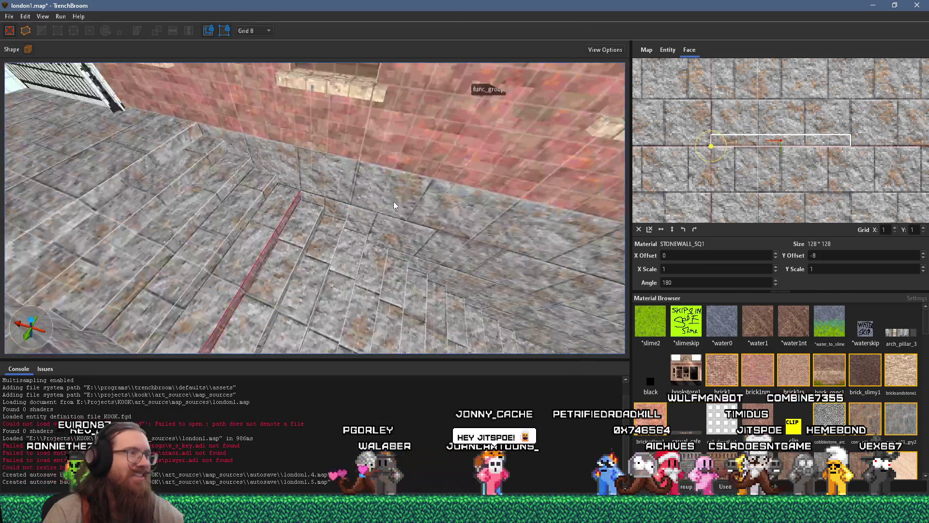
Step: Save the map, then inspect the stair brush beside the stone wall corner
left_click(10, 16)
left_click(29, 62)
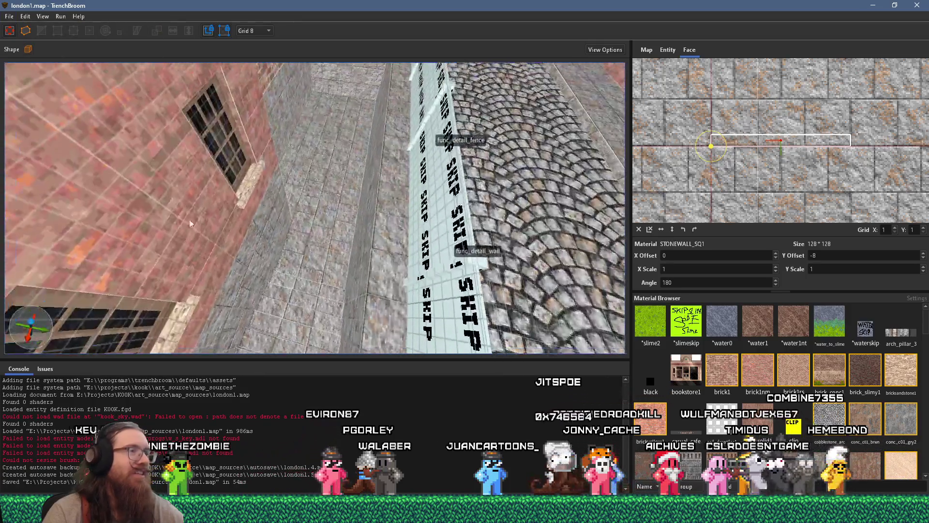
mouse_move(190, 223)
left_mouse_down()
mouse_move(317, 145)
mouse_move(250, 210)
mouse_move(179, 172)
mouse_move(229, 174)
mouse_move(203, 184)
left_mouse_up()
mouse_move(136, 162)
left_mouse_down()
mouse_move(293, 275)
mouse_move(188, 220)
mouse_move(203, 234)
mouse_move(182, 248)
mouse_move(150, 236)
left_mouse_up()
left_click(218, 179)
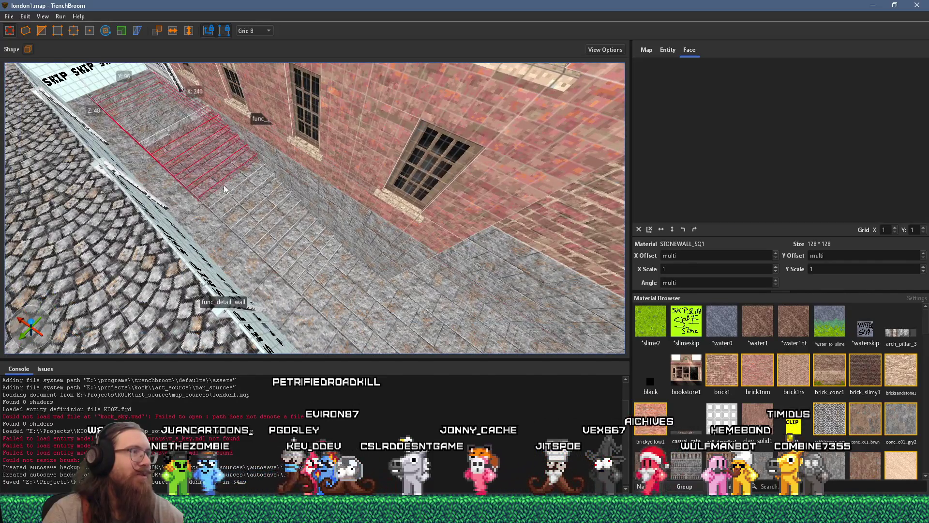
mouse_move(314, 271)
left_mouse_down()
mouse_move(156, 190)
mouse_move(171, 181)
mouse_move(251, 198)
mouse_move(275, 222)
mouse_move(259, 194)
mouse_move(294, 185)
mouse_move(213, 211)
mouse_move(227, 150)
mouse_move(255, 185)
mouse_move(239, 203)
mouse_move(236, 169)
mouse_move(290, 129)
mouse_move(307, 199)
mouse_move(277, 222)
mouse_move(205, 229)
mouse_move(240, 225)
mouse_move(250, 237)
mouse_move(255, 226)
mouse_move(181, 260)
left_mouse_up()
key("Escape")
Step: Select the lower stone wall brush and drag it into place beside the brick wall
left_click(309, 203)
mouse_move(287, 223)
left_mouse_down()
mouse_move(302, 217)
mouse_move(254, 215)
mouse_move(250, 175)
mouse_move(272, 158)
mouse_move(248, 185)
mouse_move(431, 236)
left_mouse_up()
key("Escape")
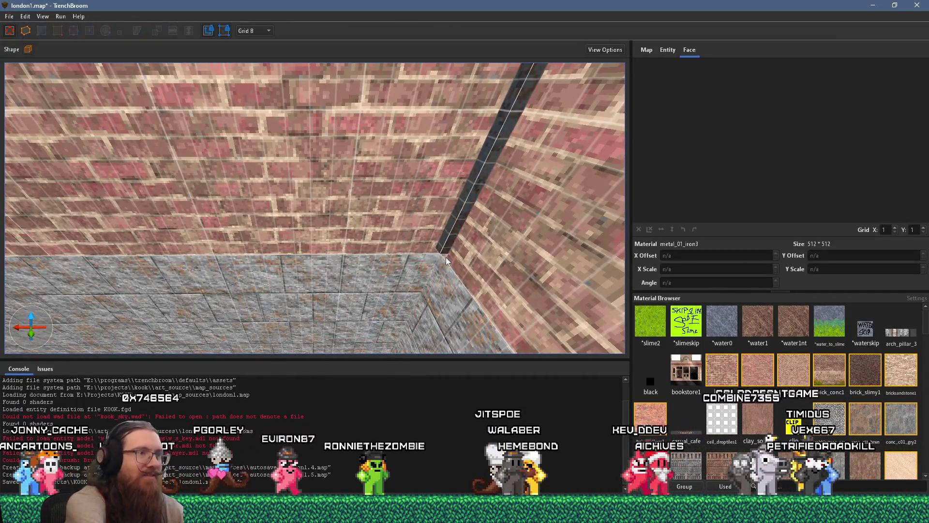
mouse_move(434, 247)
left_mouse_down()
mouse_move(431, 275)
mouse_move(521, 181)
mouse_move(457, 208)
mouse_move(447, 237)
mouse_move(313, 240)
mouse_move(312, 325)
mouse_move(374, 257)
mouse_move(310, 242)
mouse_move(248, 256)
mouse_move(290, 231)
left_mouse_up()
Step: Select the stone wall sections and narrow the wall brush from its left edge
left_click(309, 247)
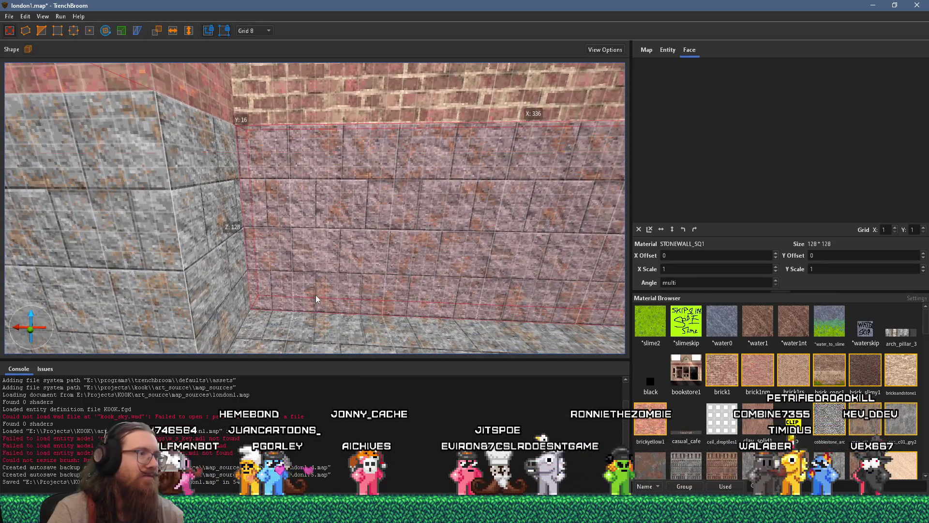
mouse_move(313, 291)
left_mouse_down()
mouse_move(184, 289)
mouse_move(266, 272)
mouse_move(288, 320)
left_mouse_up()
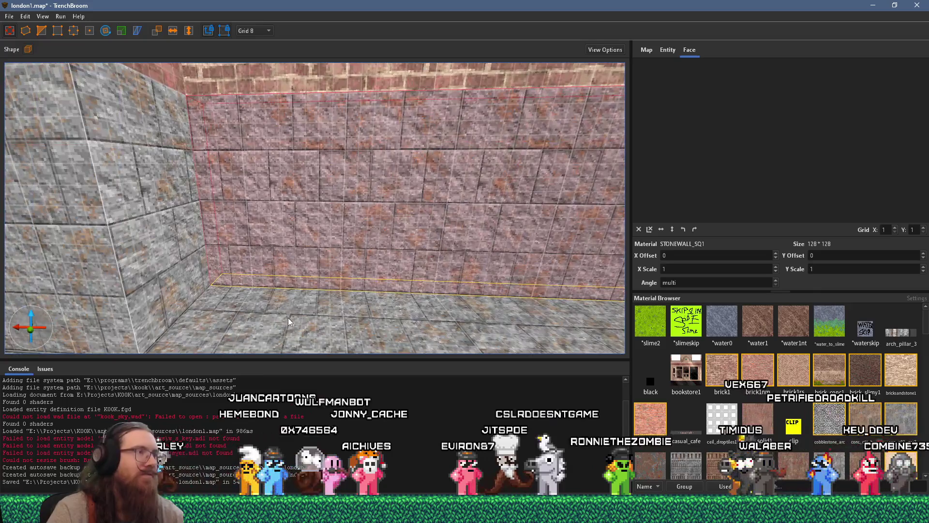
left_click(291, 177)
left_click_drag(175, 226, 194, 231)
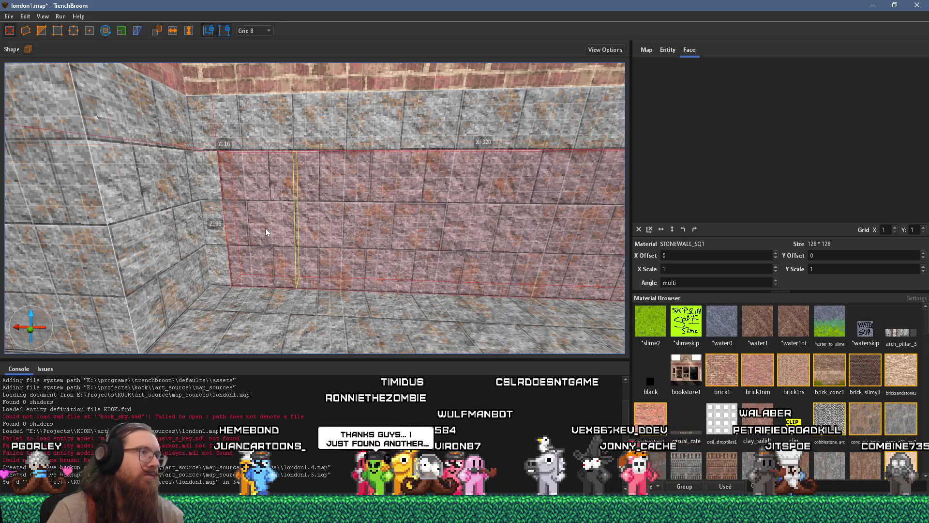
left_click(295, 229)
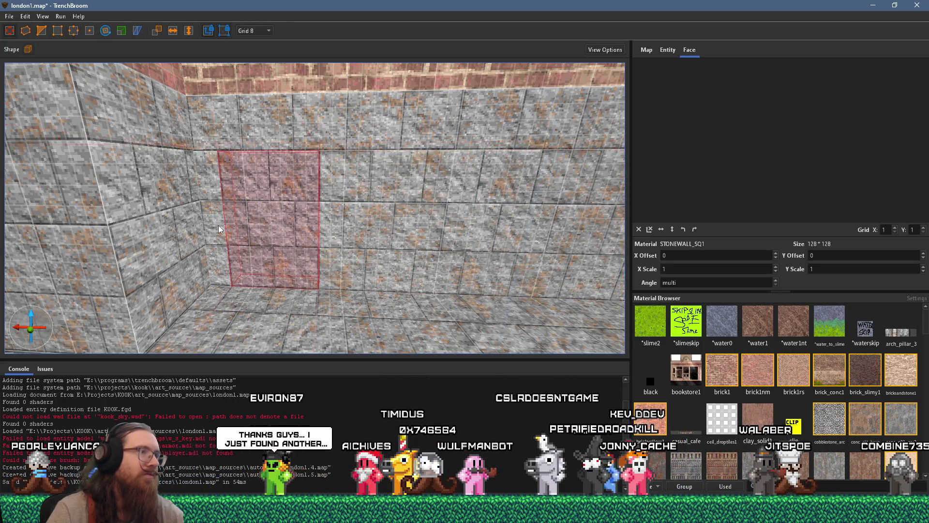
key("w")
key("s")
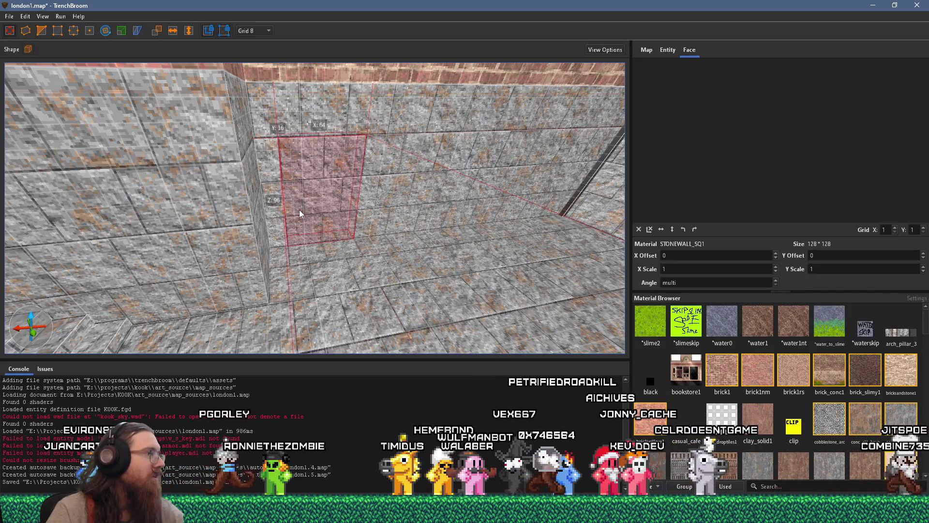
mouse_move(352, 198)
left_mouse_down()
mouse_move(298, 259)
mouse_move(324, 238)
mouse_move(259, 268)
mouse_move(251, 242)
mouse_move(262, 230)
left_mouse_up()
mouse_move(330, 236)
left_mouse_down()
mouse_move(319, 285)
mouse_move(107, 176)
left_mouse_up()
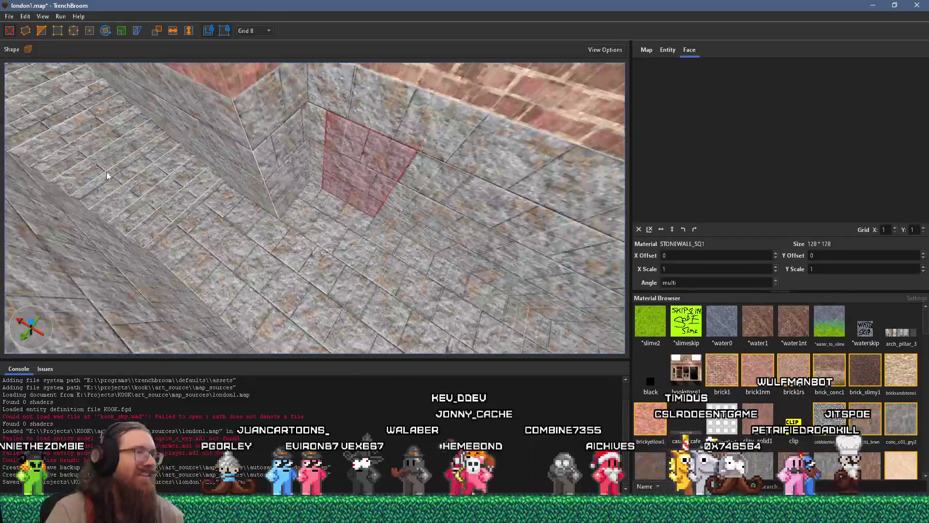
Step: Rotate the floor face's stone texture by 90° and select the smaller floor brush
left_click(267, 252)
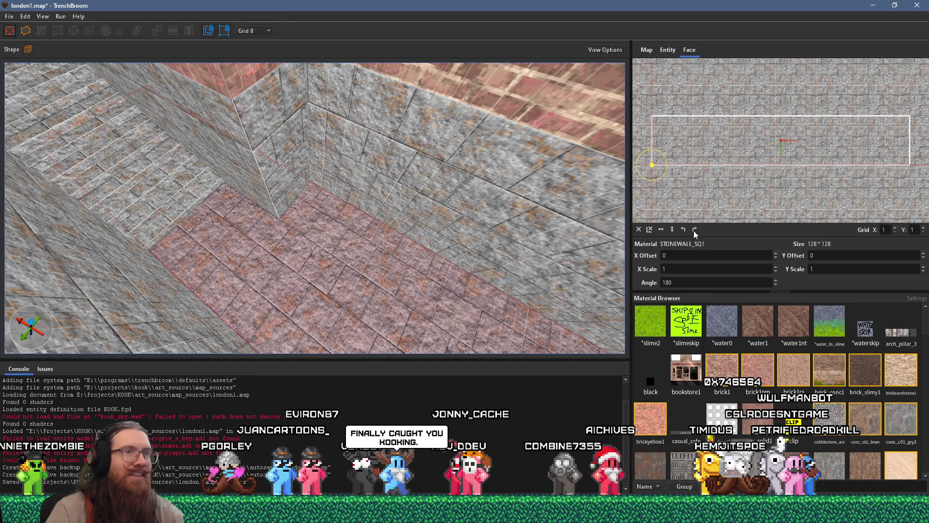
left_click(695, 230)
mouse_move(270, 255)
left_mouse_down()
mouse_move(307, 253)
mouse_move(338, 268)
left_mouse_up()
left_click(310, 263)
scroll(551, 220, "down", 5)
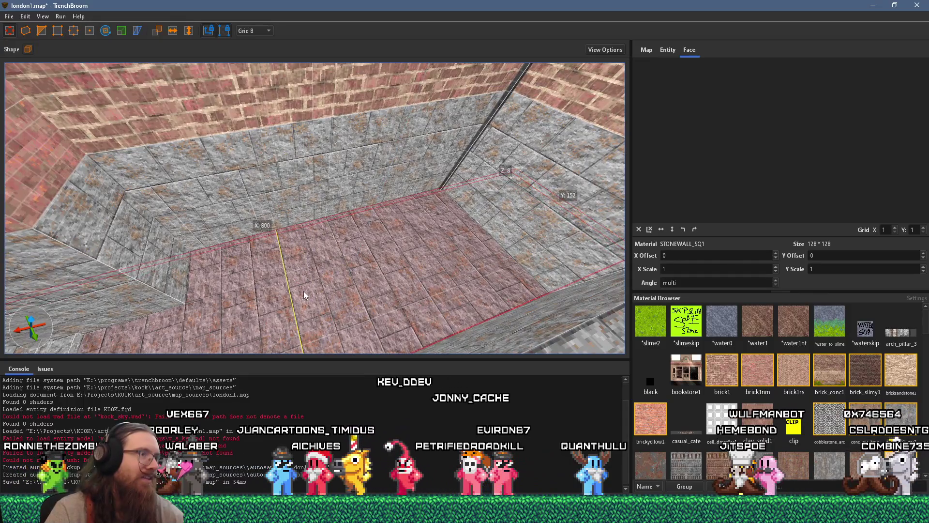
left_click(332, 272)
scroll(332, 272, "up", 1)
scroll(332, 272, "up", 3)
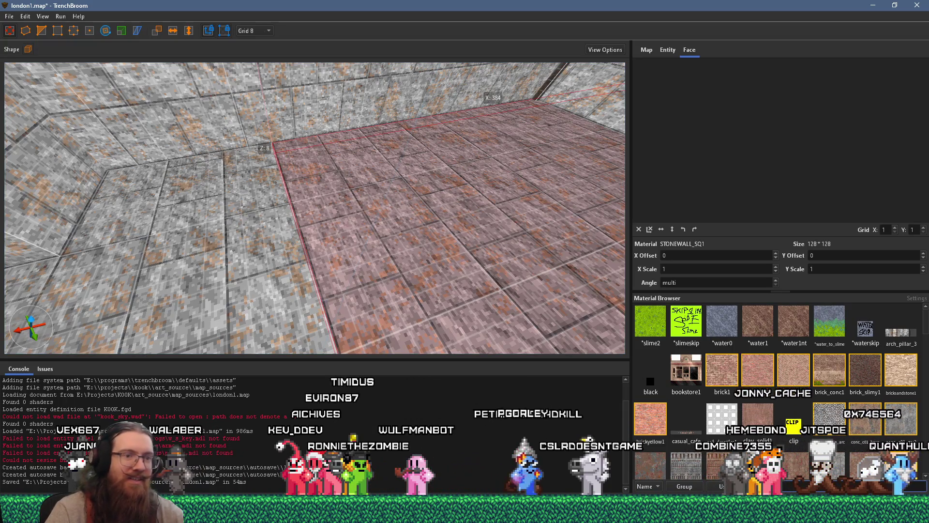
Step: Filter materials for 'grass' and apply grass1 to the floor patch
type("grass")
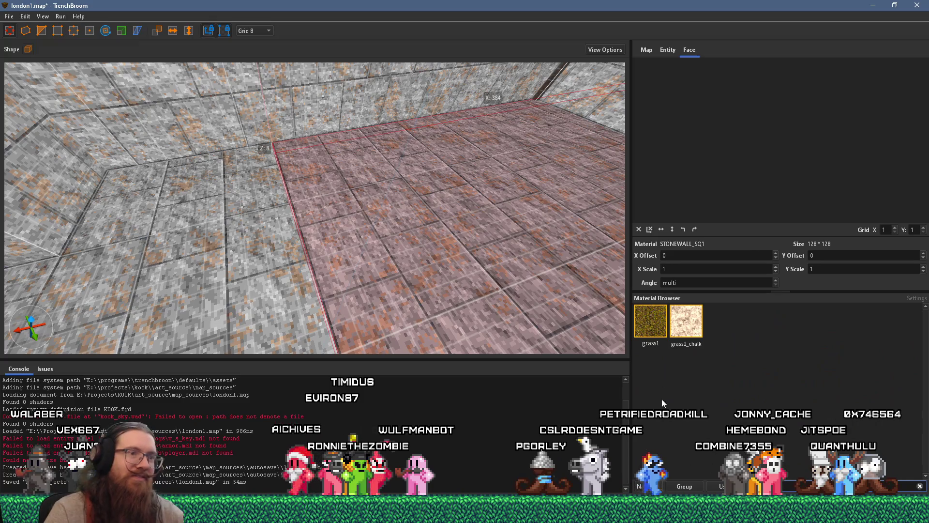
left_click(650, 320)
key("Escape")
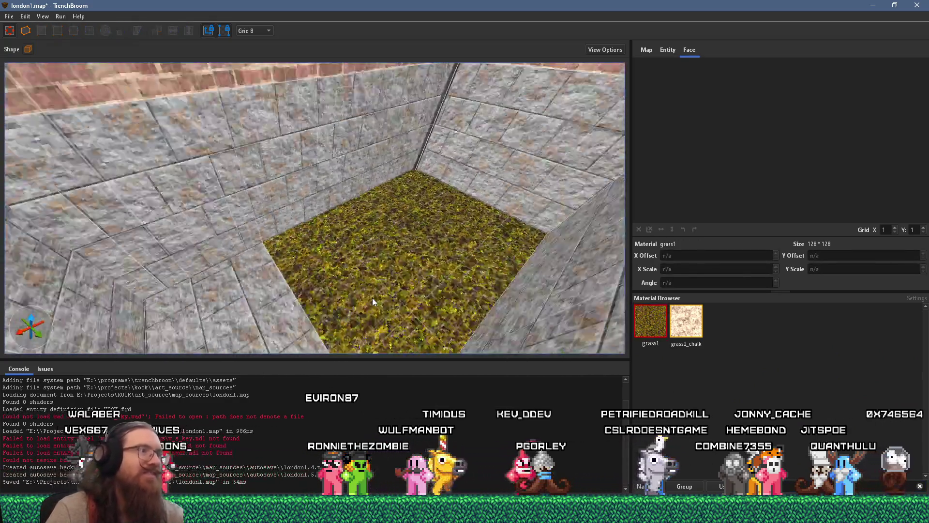
scroll(373, 298, "down", 10)
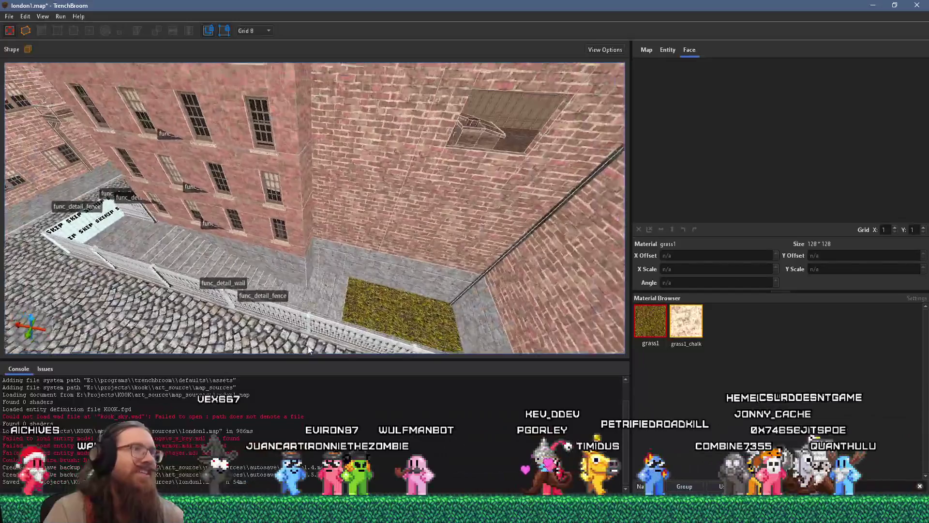
scroll(297, 345, "up", 10)
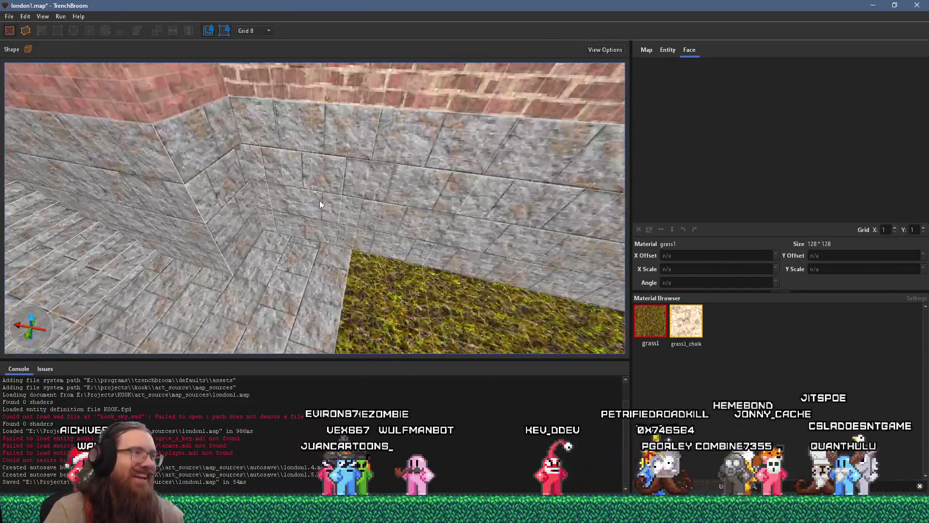
Step: Delete the small stone wall block and extend the floor brush to cover its gap
left_click(290, 220)
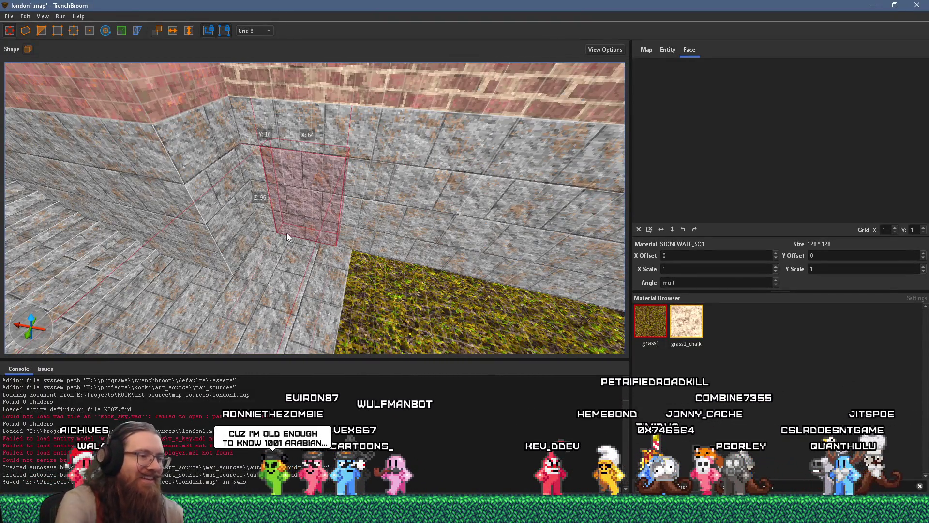
key("Delete")
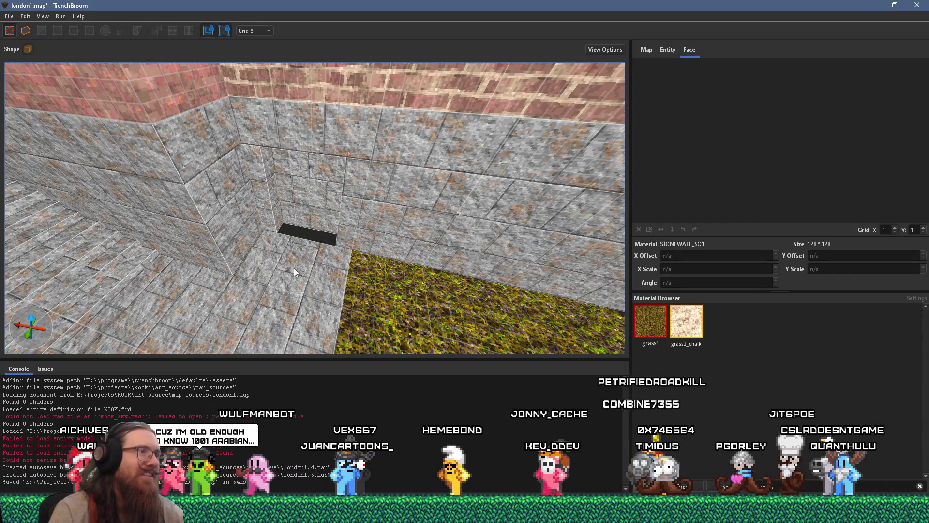
left_click(295, 268)
mouse_move(306, 227)
left_mouse_down()
mouse_move(318, 214)
mouse_move(286, 213)
mouse_move(339, 196)
mouse_move(140, 203)
mouse_move(289, 183)
mouse_move(296, 213)
left_mouse_up()
key("Escape")
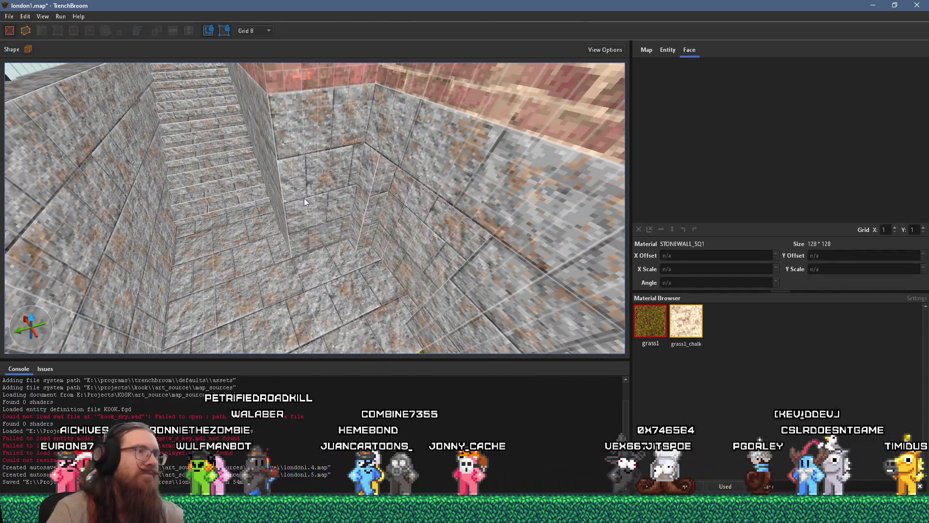
Step: Save london1, compile it with the qbsp profile, then switch over to the Godot editor
left_click(10, 17)
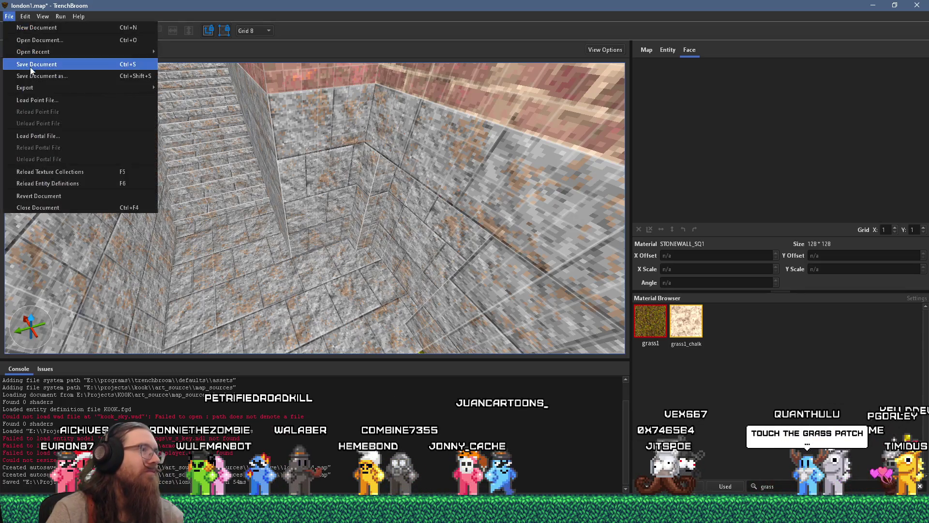
left_click(31, 66)
left_click(60, 17)
left_click(72, 28)
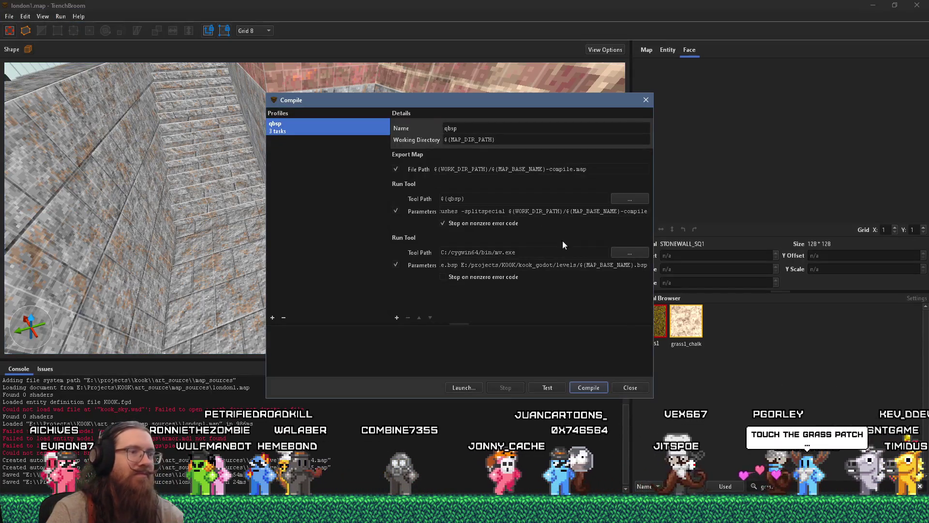
left_click(590, 387)
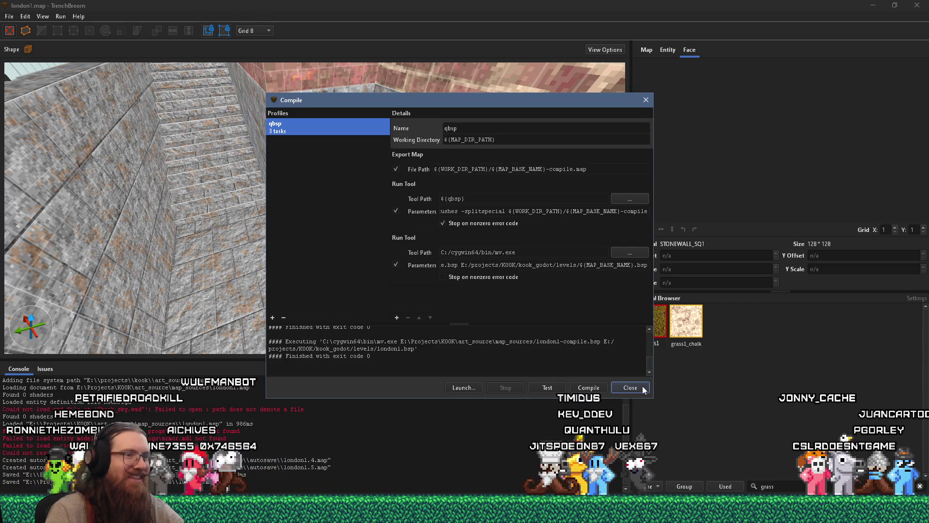
left_click(643, 389)
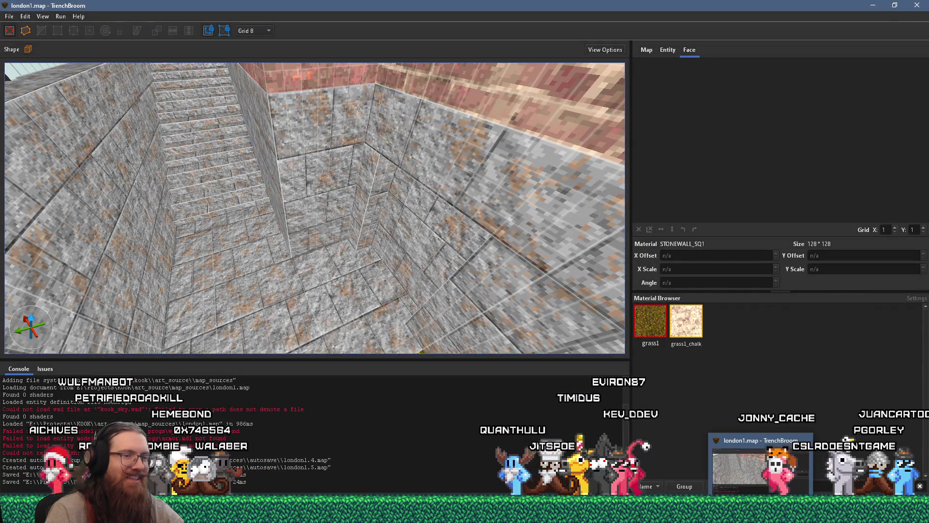
right_click(760, 513)
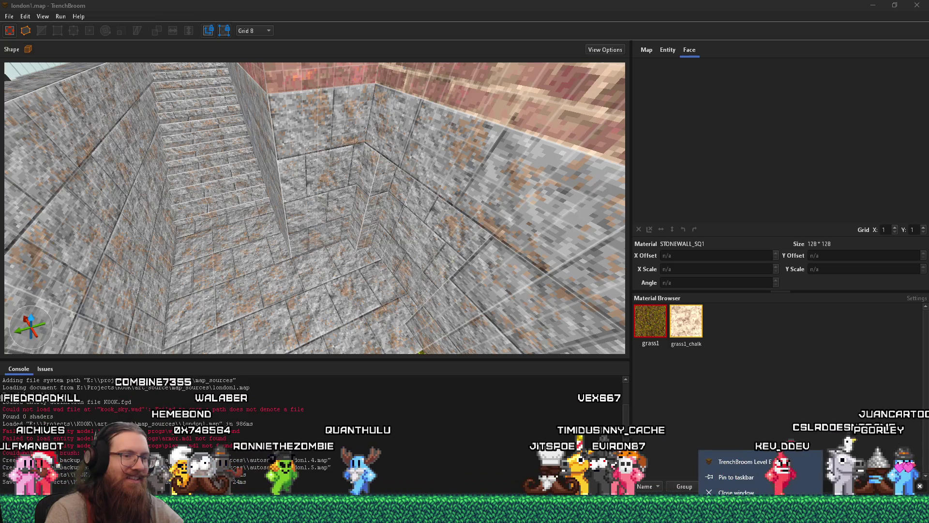
left_click(736, 491)
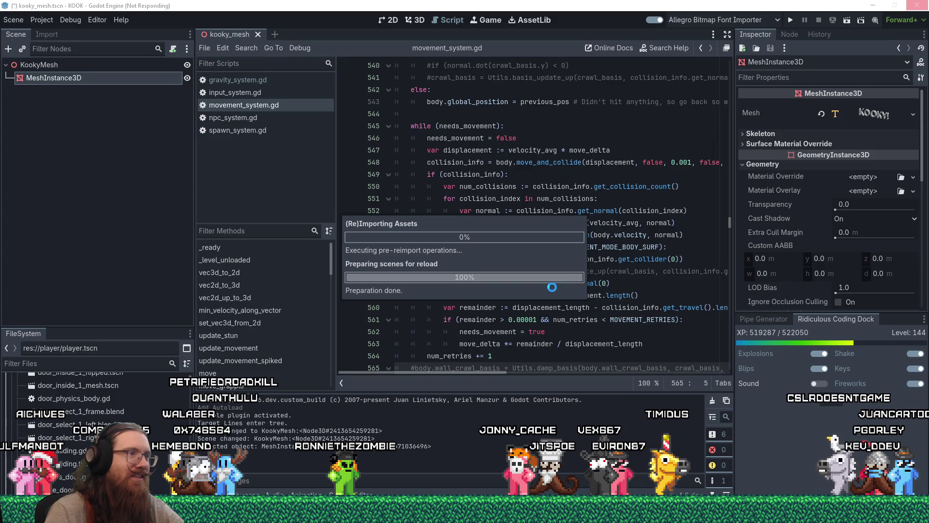
Step: Filter Godot's FileSystem for 'london1' and view the london1.tscn alley scene in 3D
key("alt+Tab")
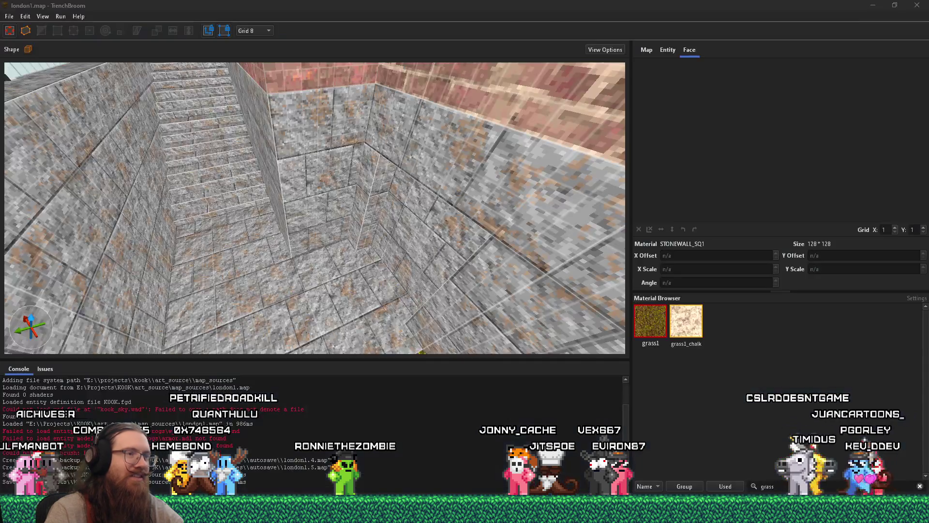
key("alt+Tab")
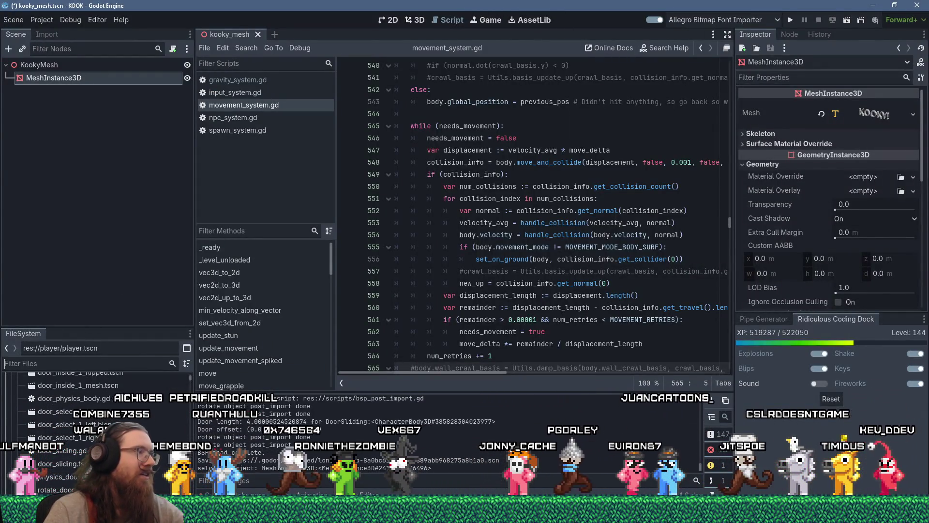
type("london1")
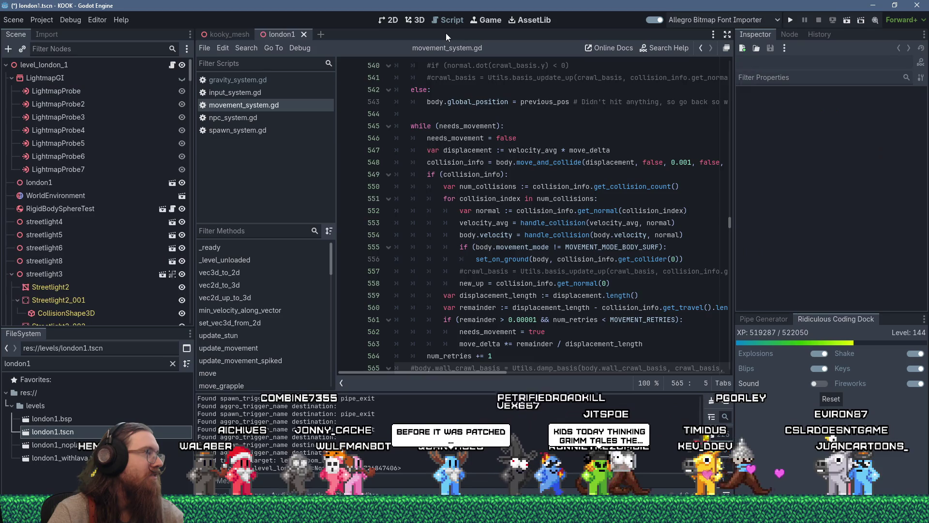
left_click(419, 20)
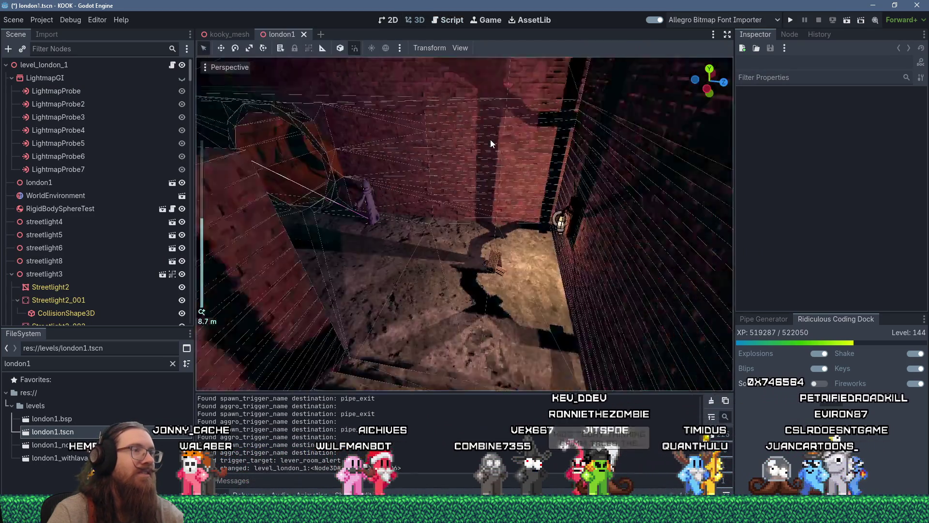